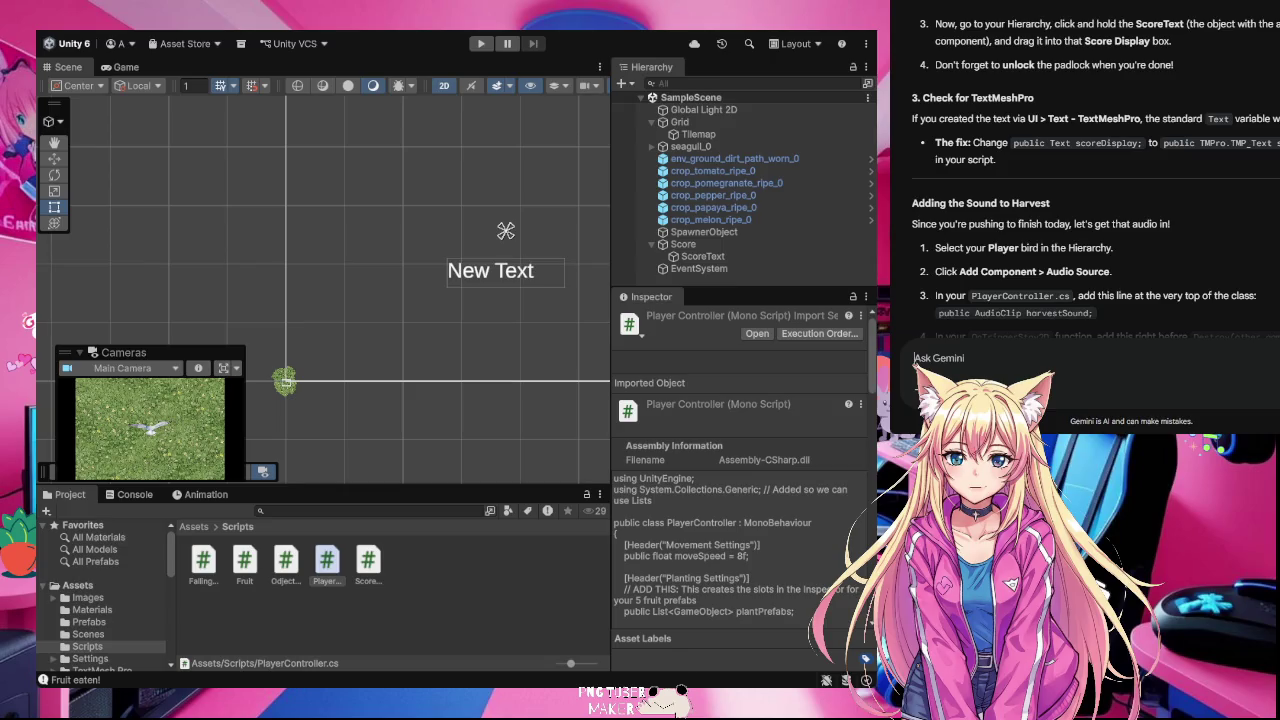
Step: Send Gemini the question about adding points and playing a sound whenever fruit is harvested
key("Return")
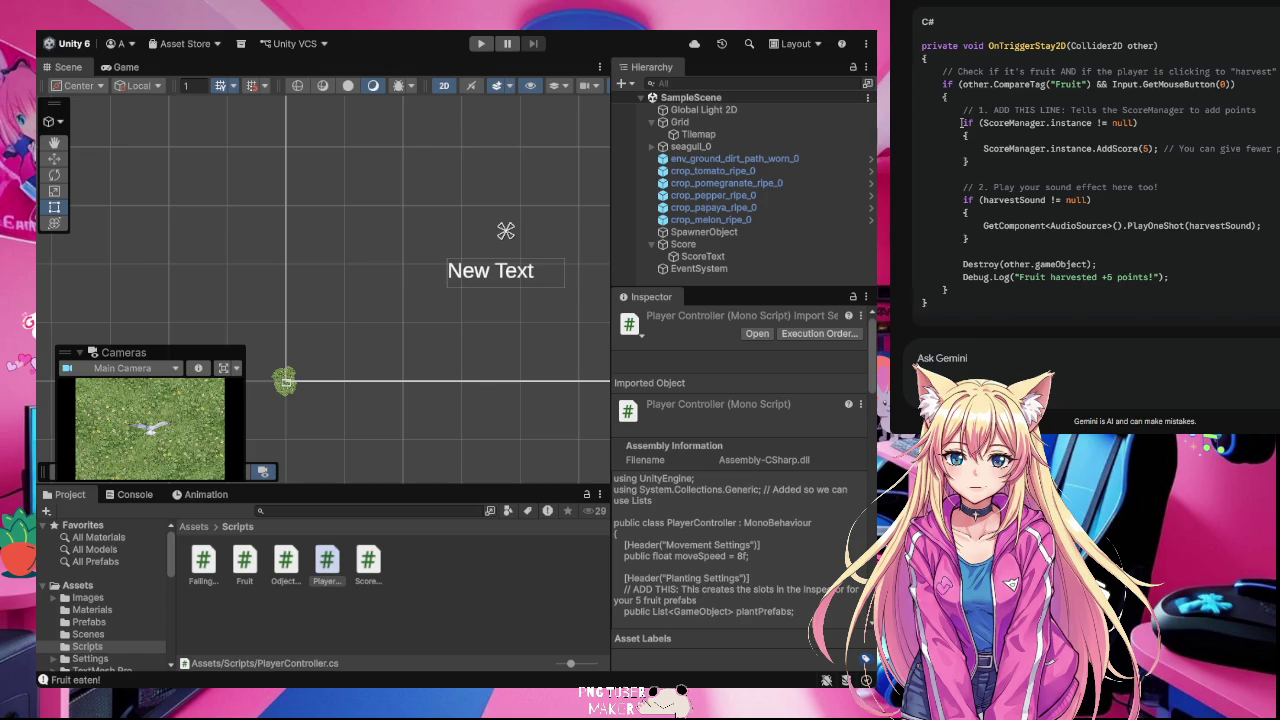
Step: Copy the 'if (ScoreManager.instance != null)' block that calls AddScore(5) from Gemini's code
left_click_drag(961, 122, 977, 164)
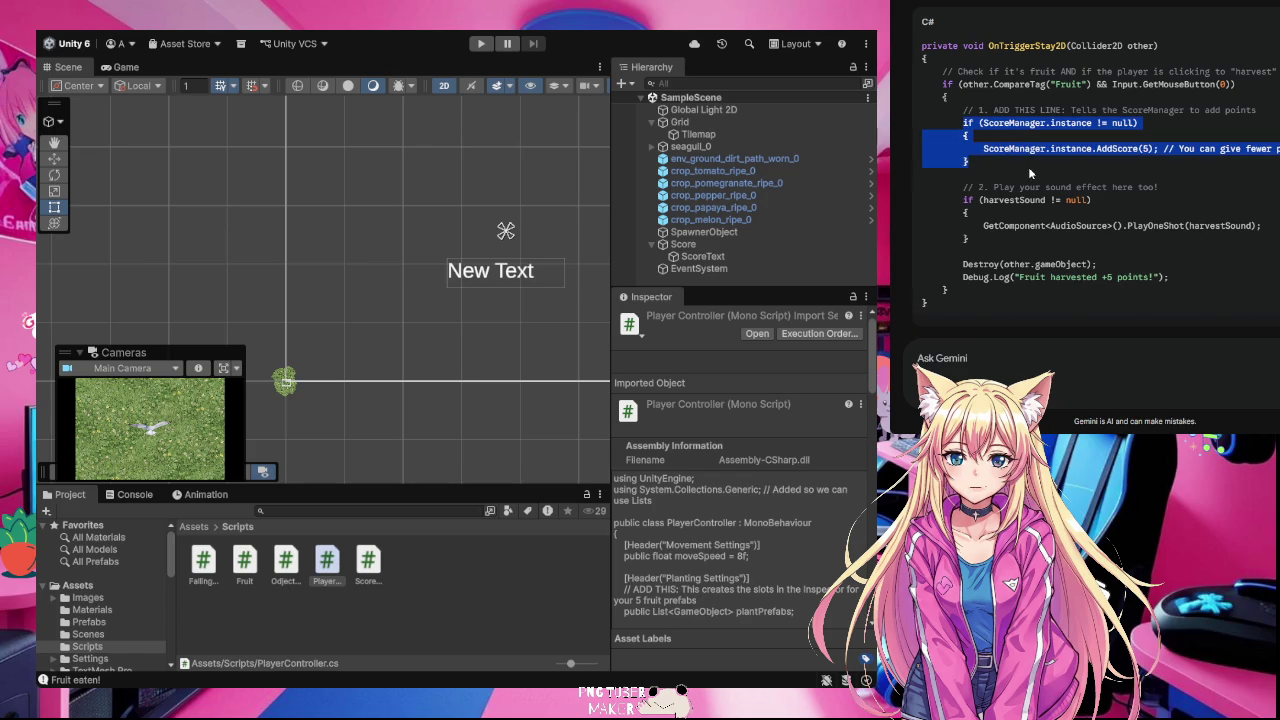
key("alt+Tab")
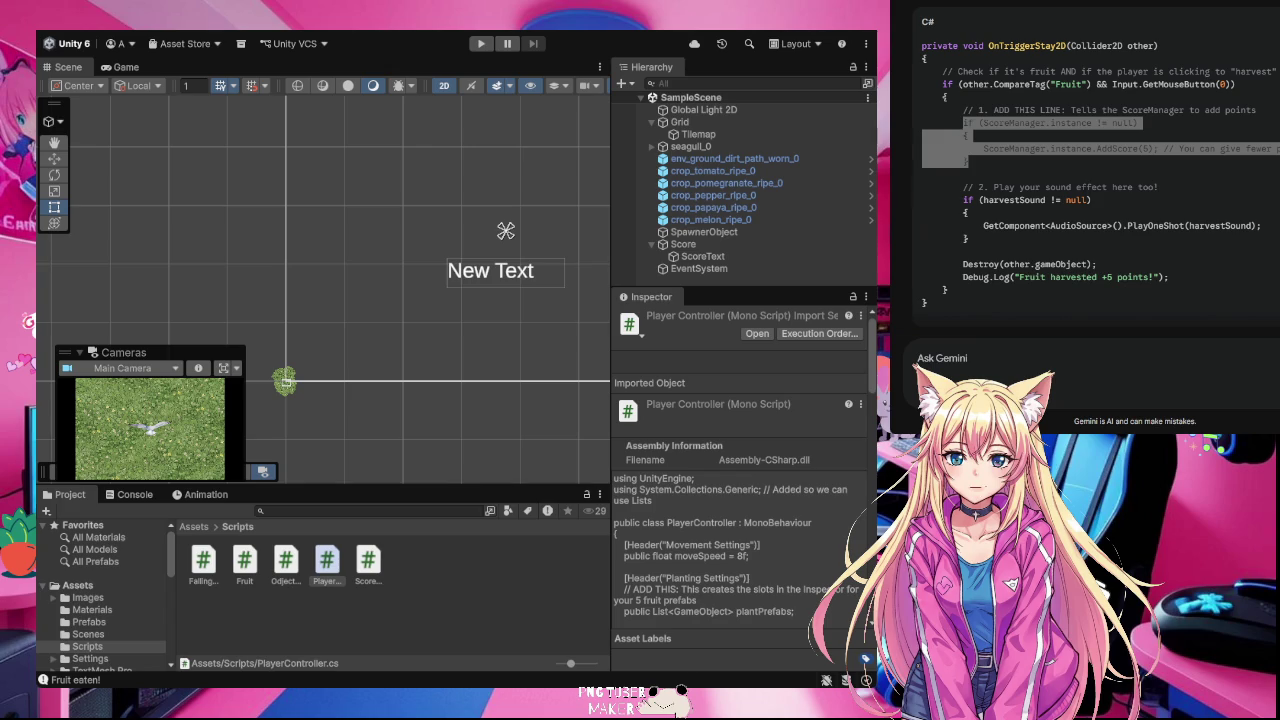
left_click(918, 358)
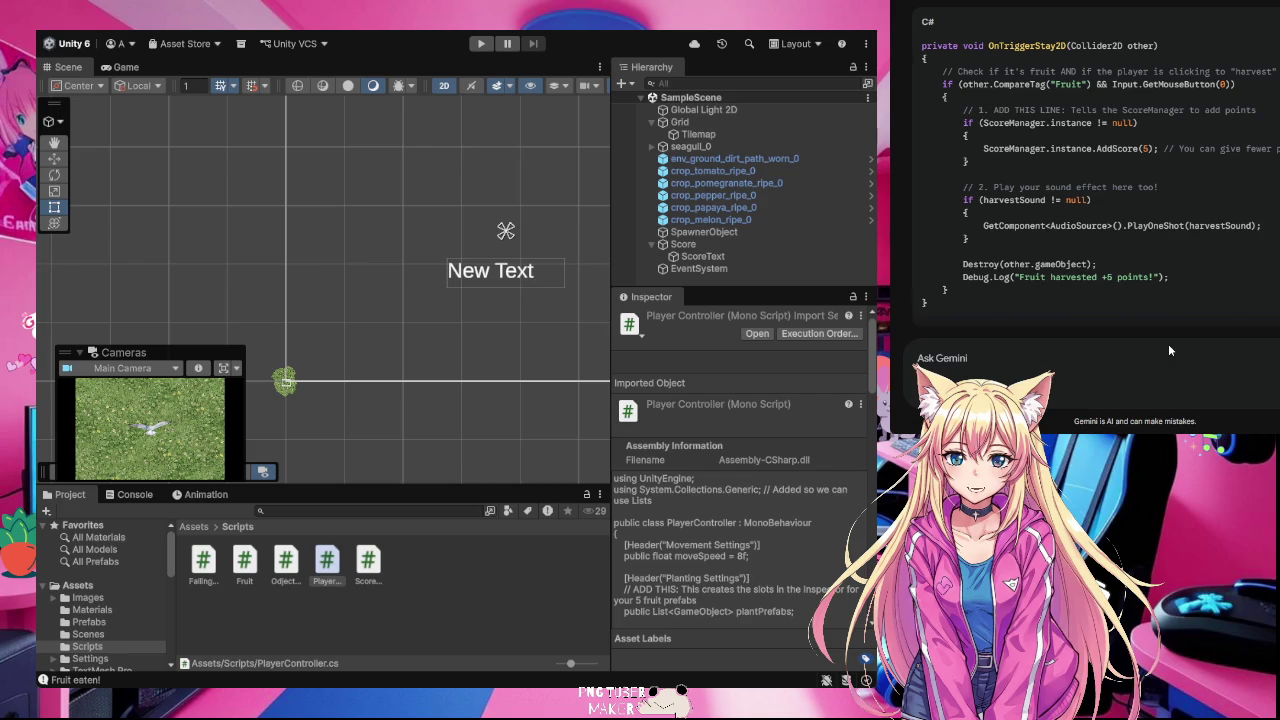
Step: Ask Gemini 'is this right ...' with the pasted OnTriggerStay2D harvest code
type("is this right ...")
key("ctrl+v")
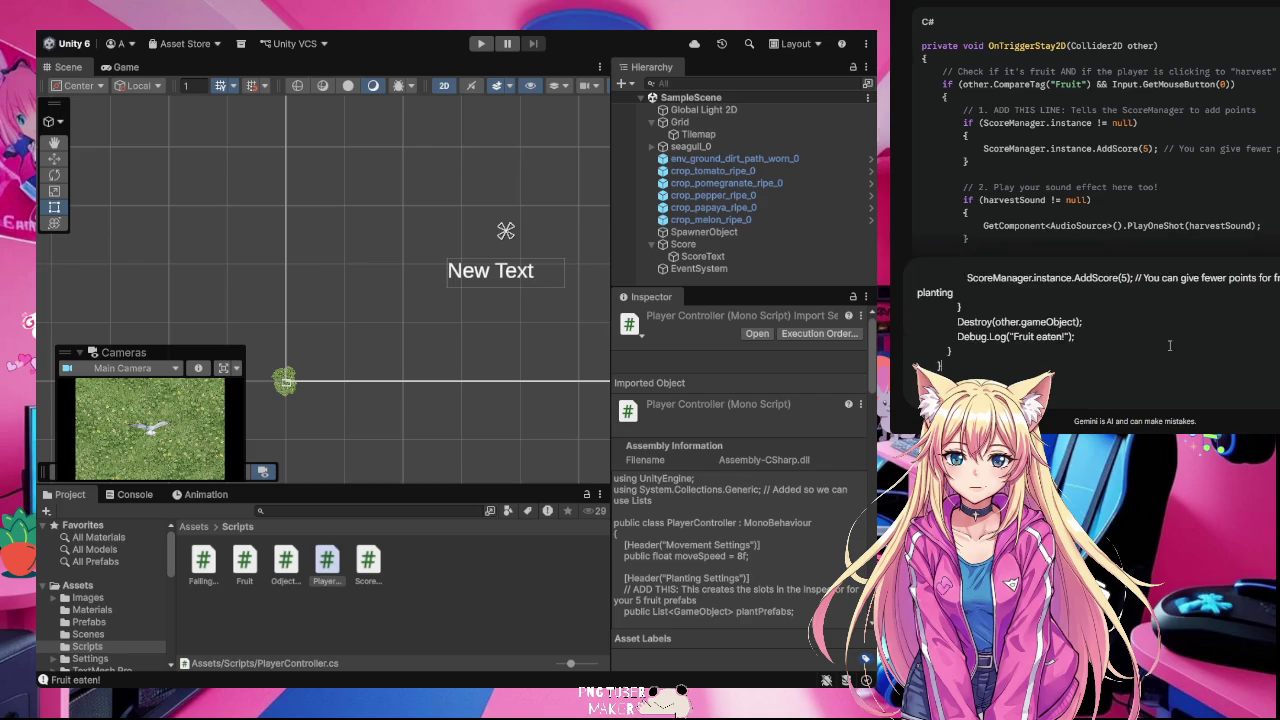
key("Return")
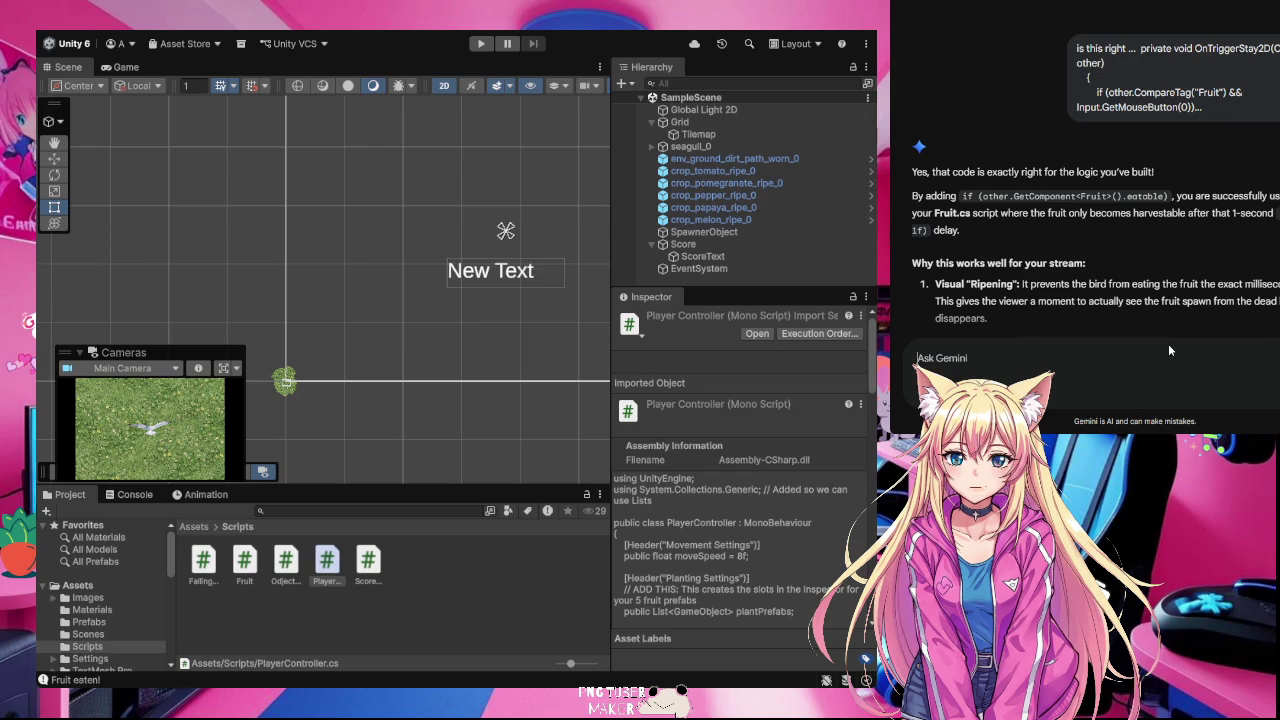
Step: Read through Gemini's null-safe harvest code, then deselect the PlayerController script in Unity
scroll(1205, 272, "down", 3)
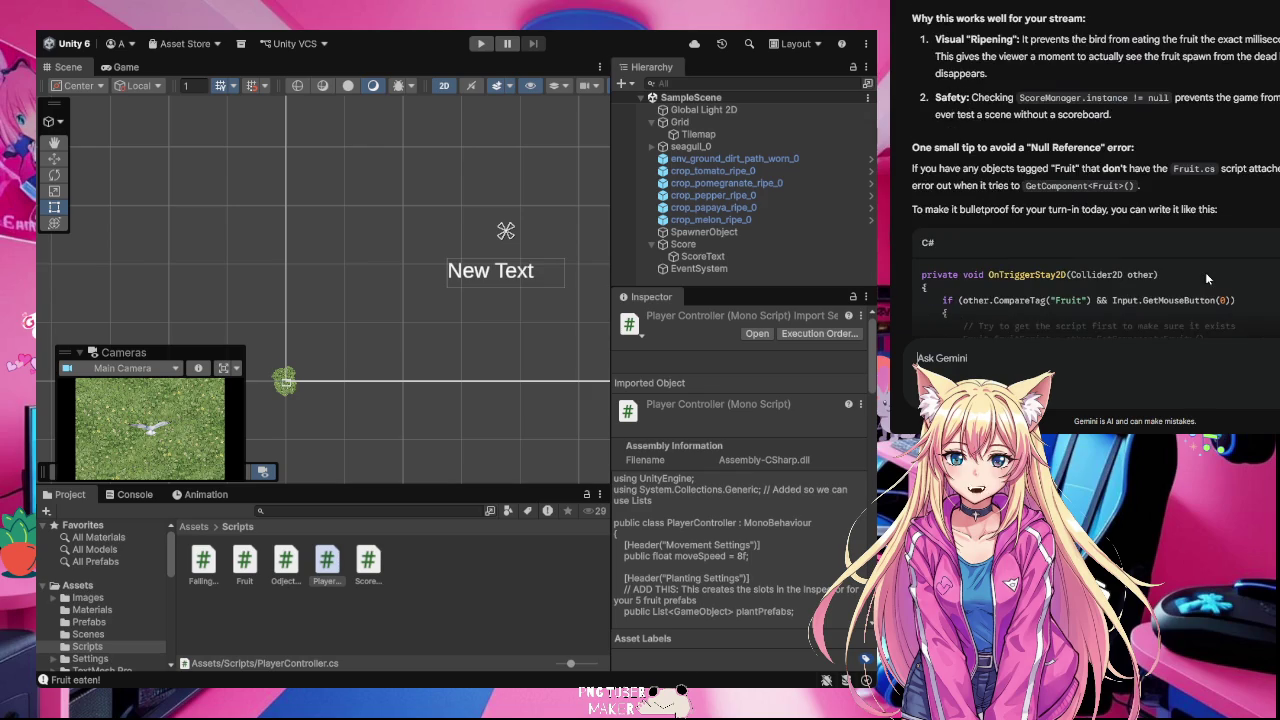
scroll(1205, 272, "down", 2)
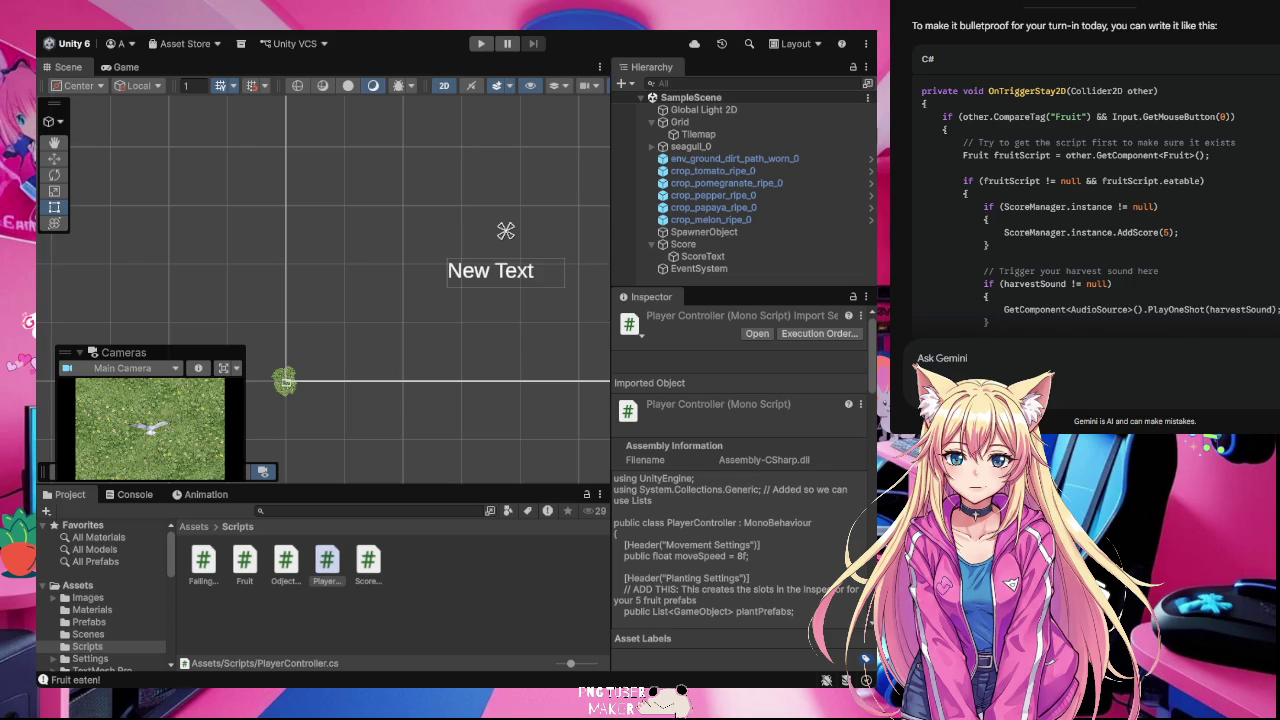
scroll(1161, 225, "down", 2)
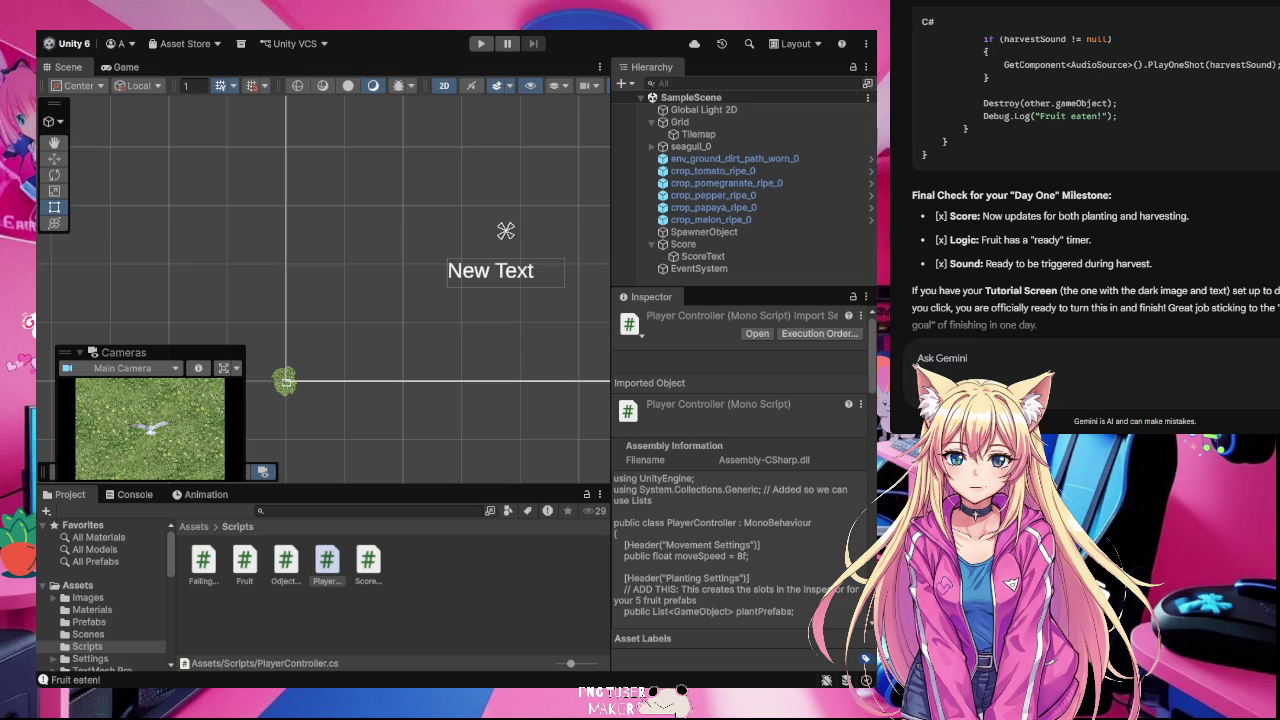
scroll(1095, 200, "up", 5)
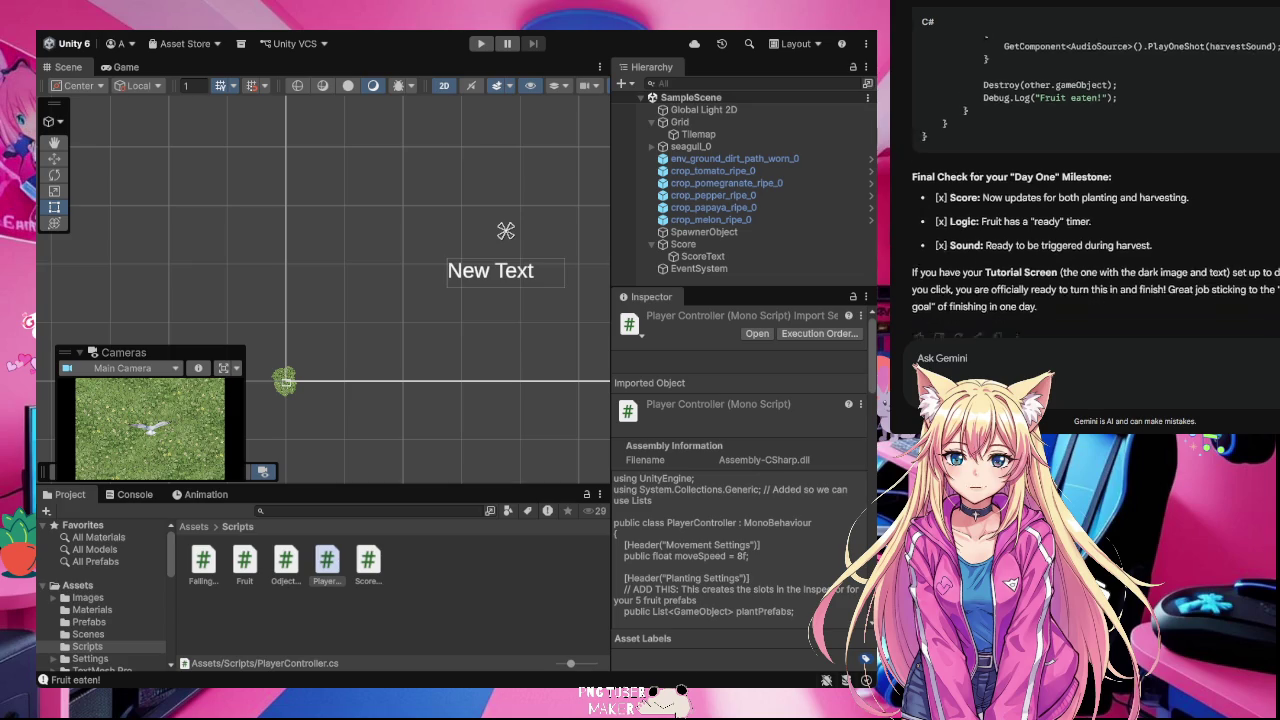
scroll(1095, 200, "up", 6)
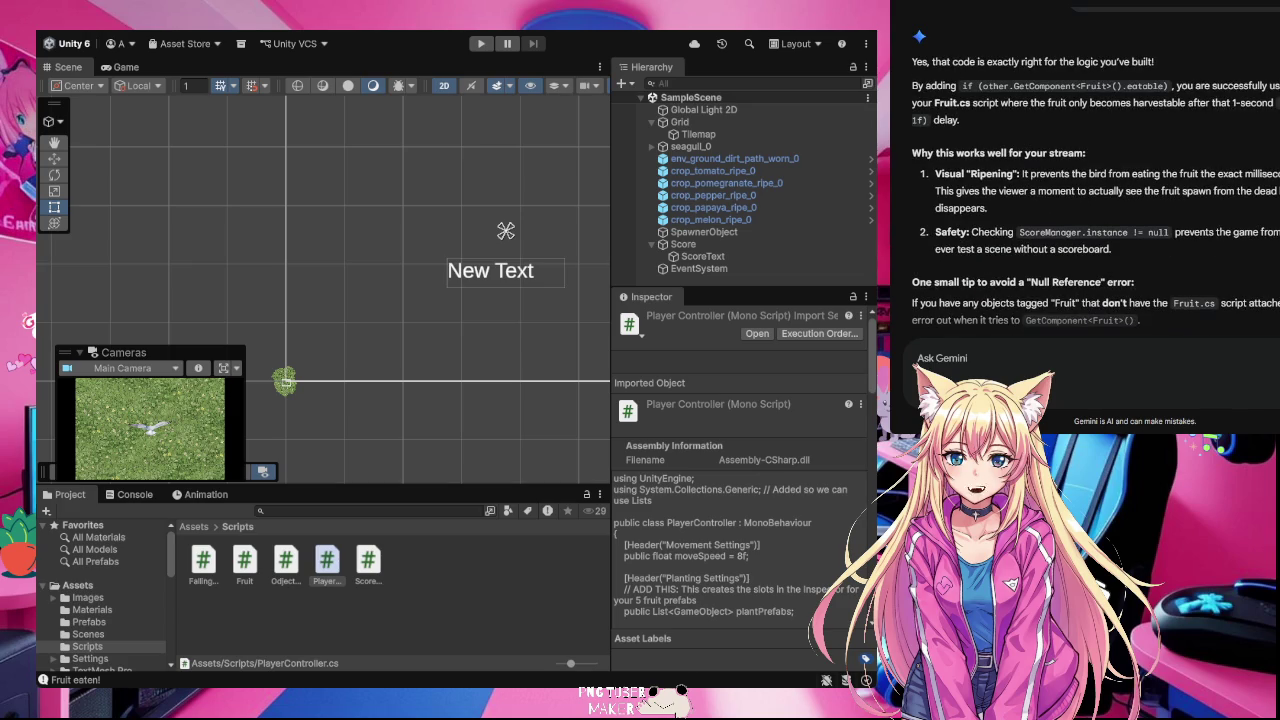
scroll(1096, 168, "up", 3)
scroll(1095, 200, "up", 4)
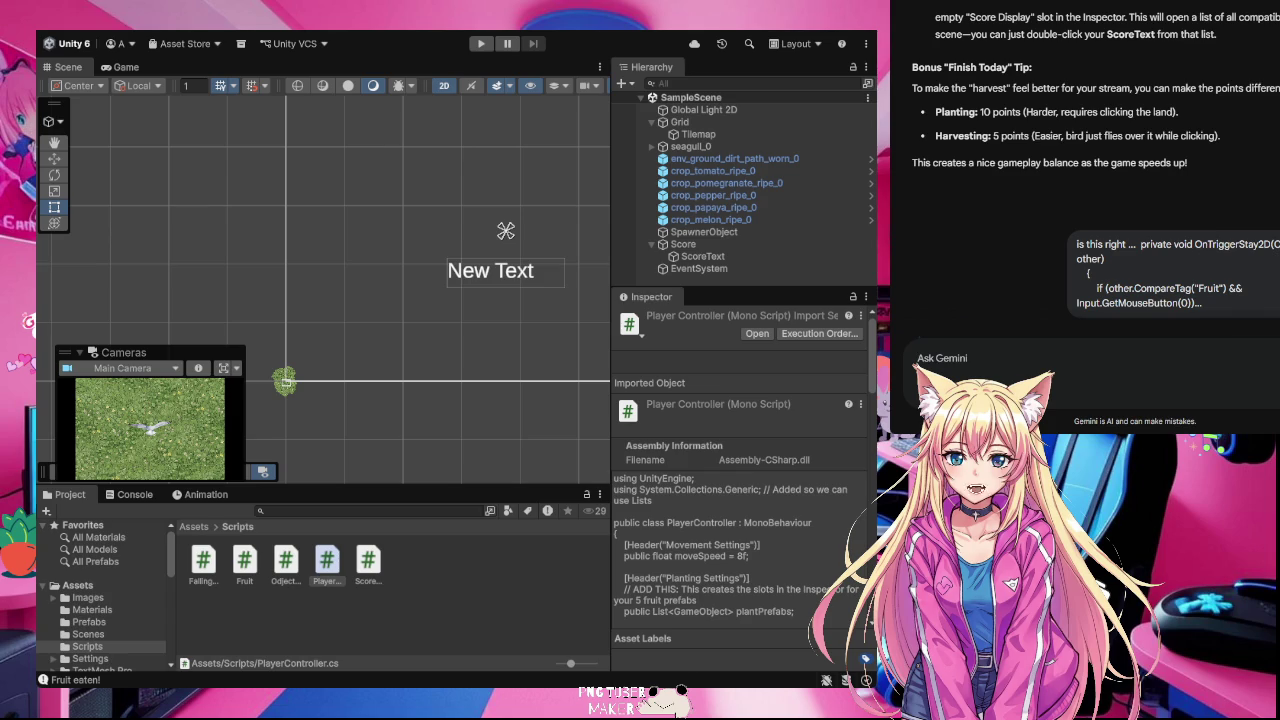
left_click(484, 575)
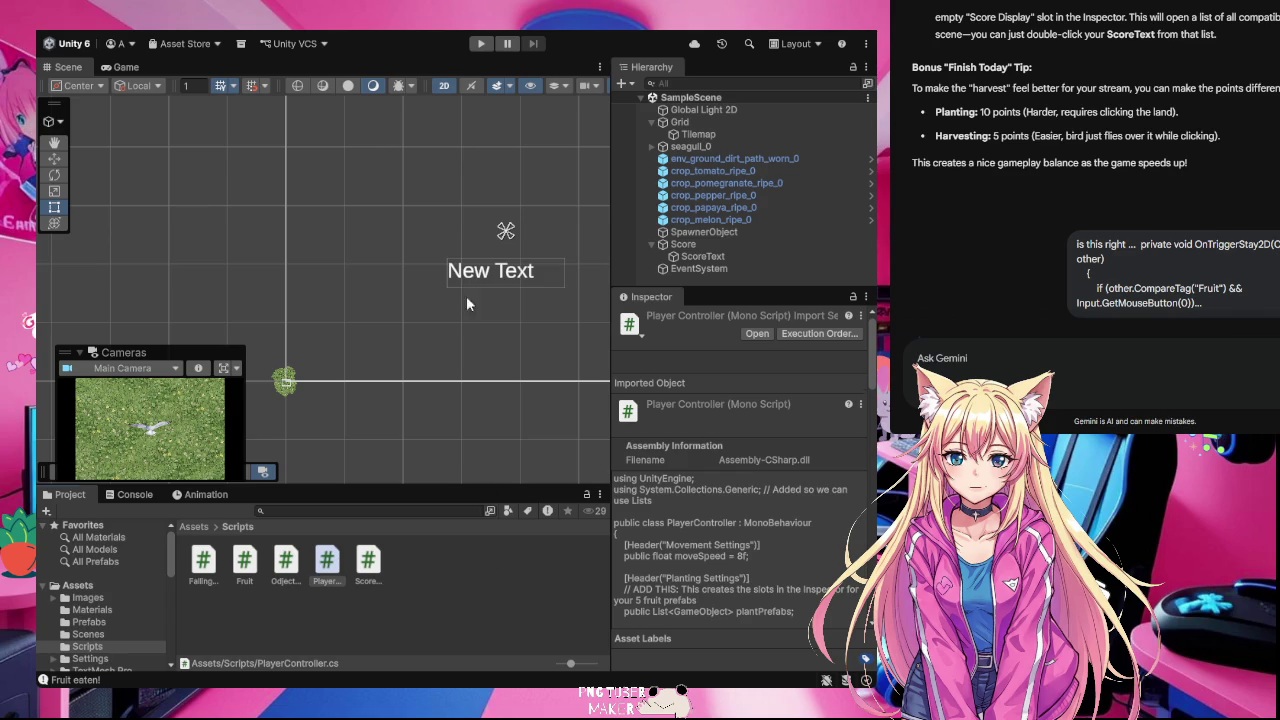
Step: Enter Play mode and plant crops on dirt patches and harvest fruit for points
left_click(481, 45)
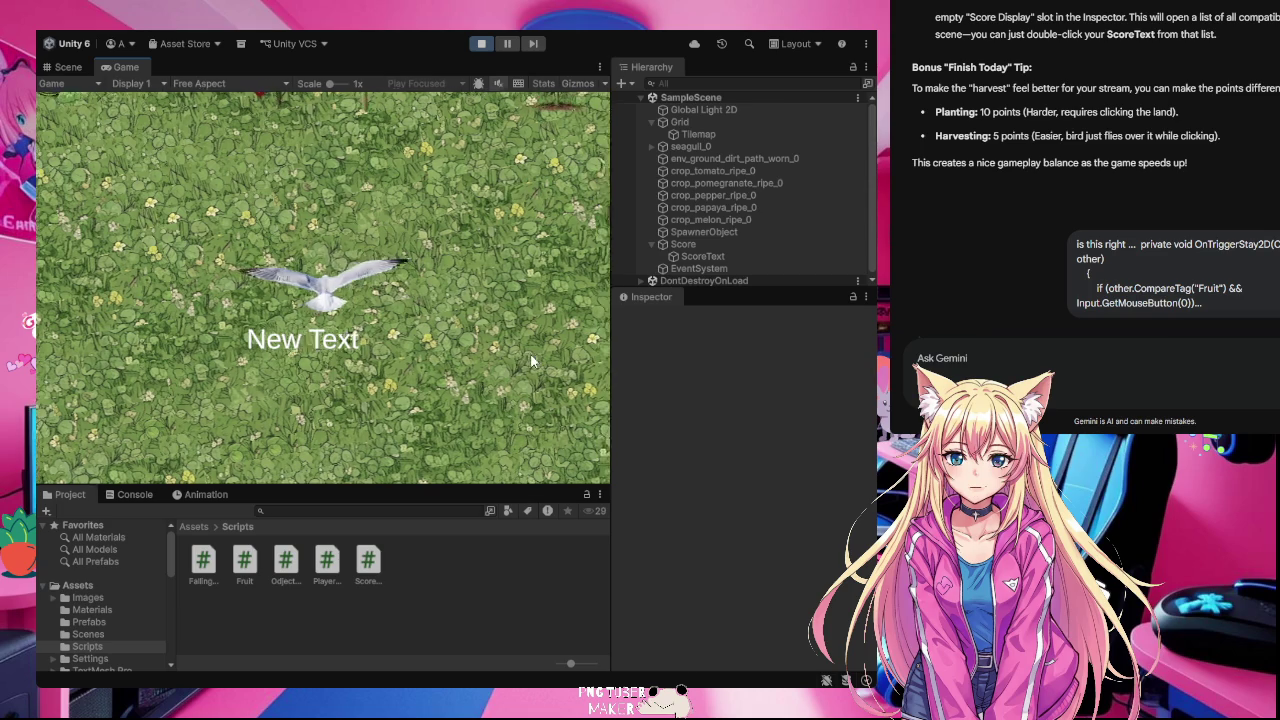
left_click(450, 330)
left_click(400, 340)
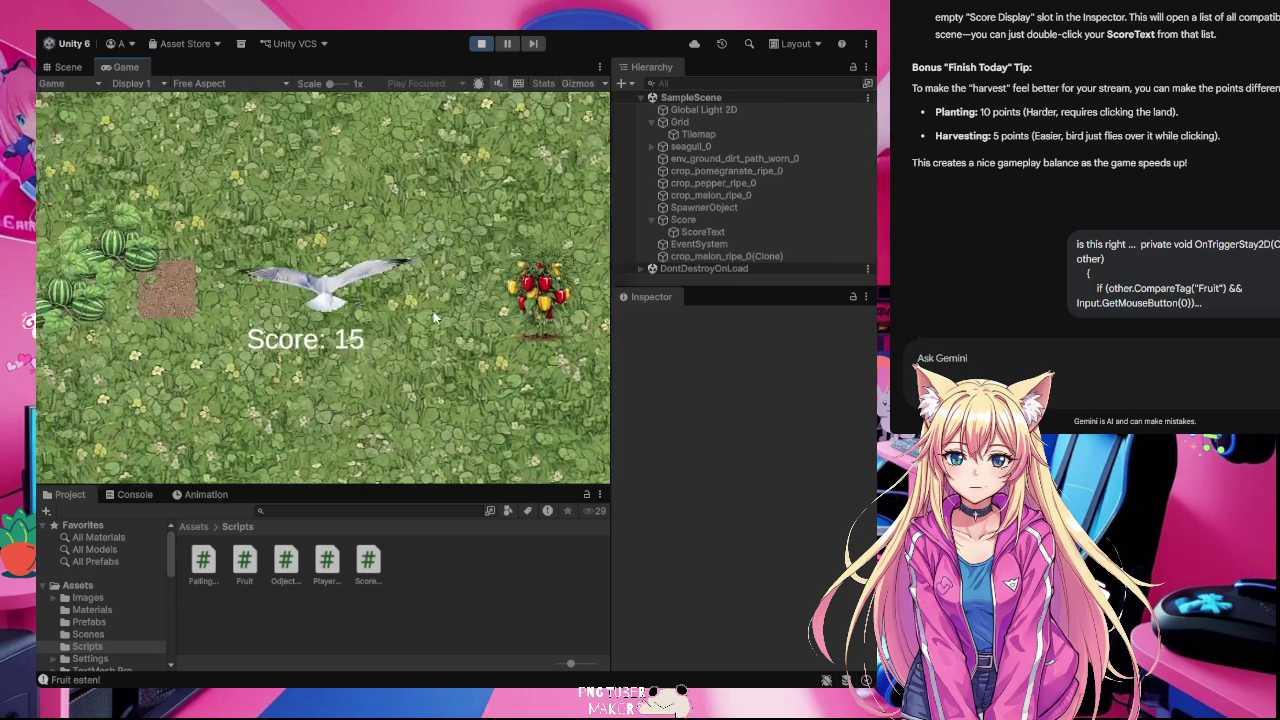
left_click(375, 350)
left_click(390, 360)
left_click(405, 400)
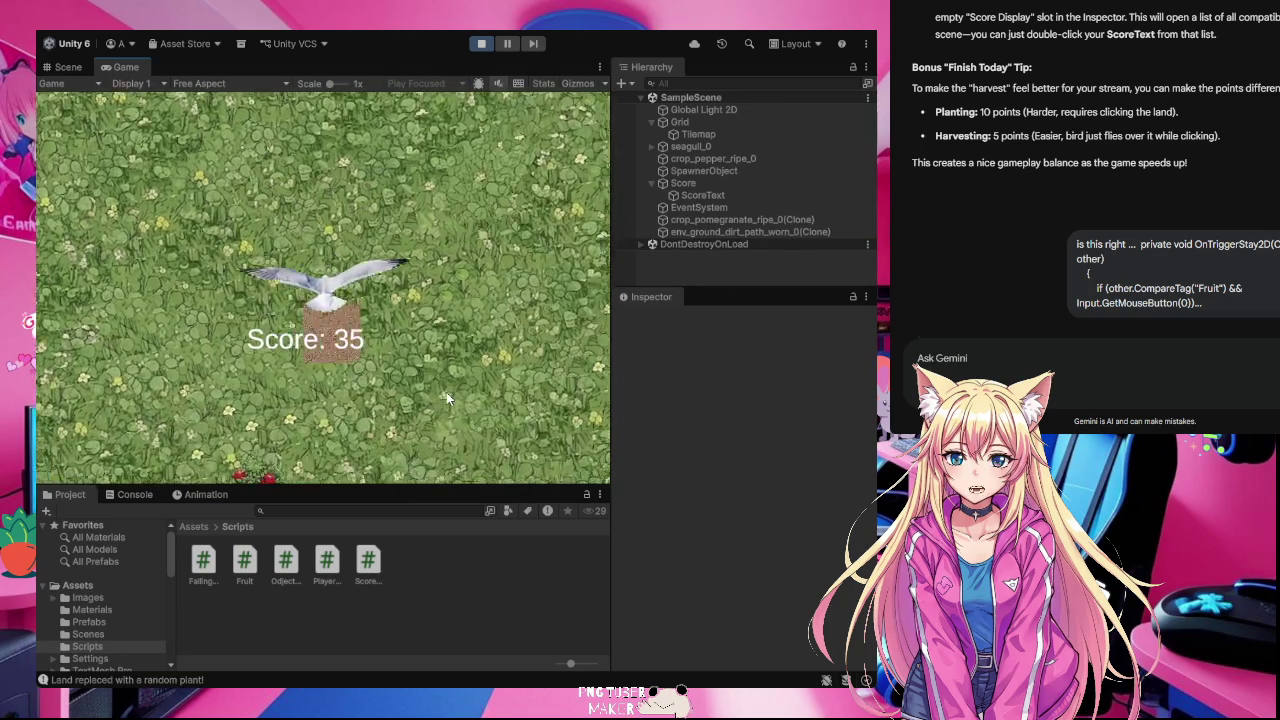
left_click(440, 400)
left_click(455, 405)
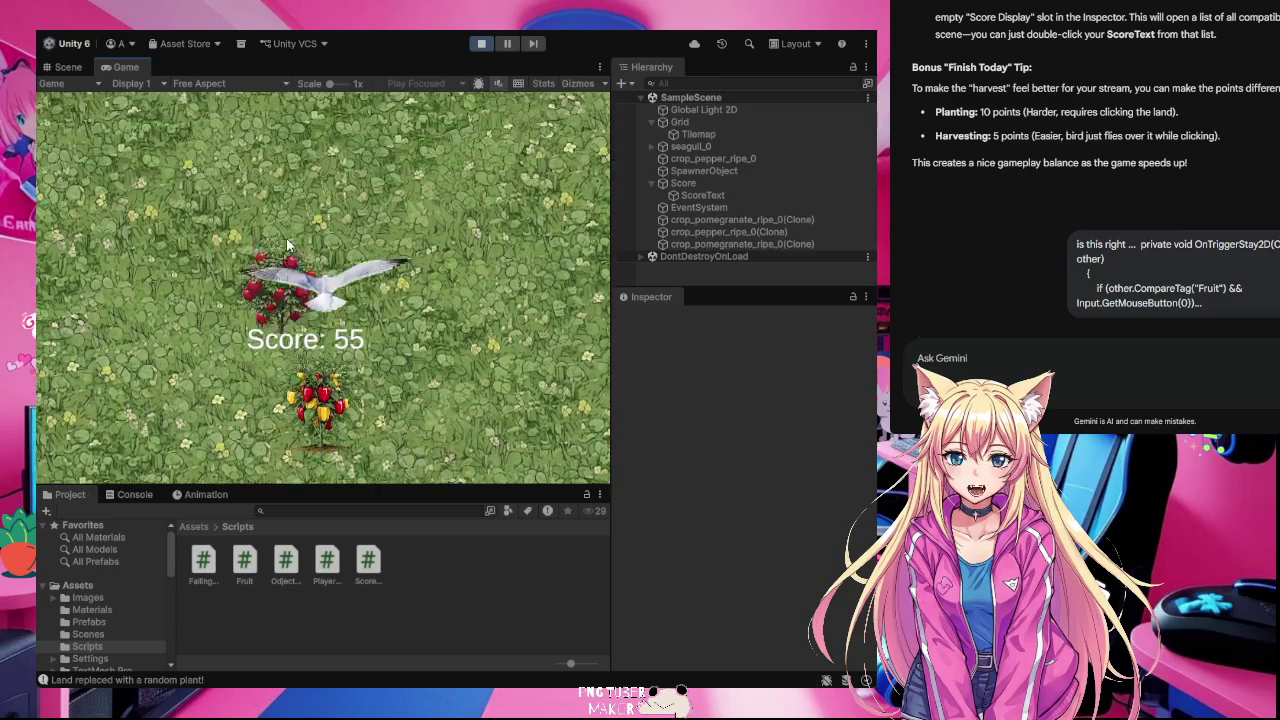
left_click(457, 405)
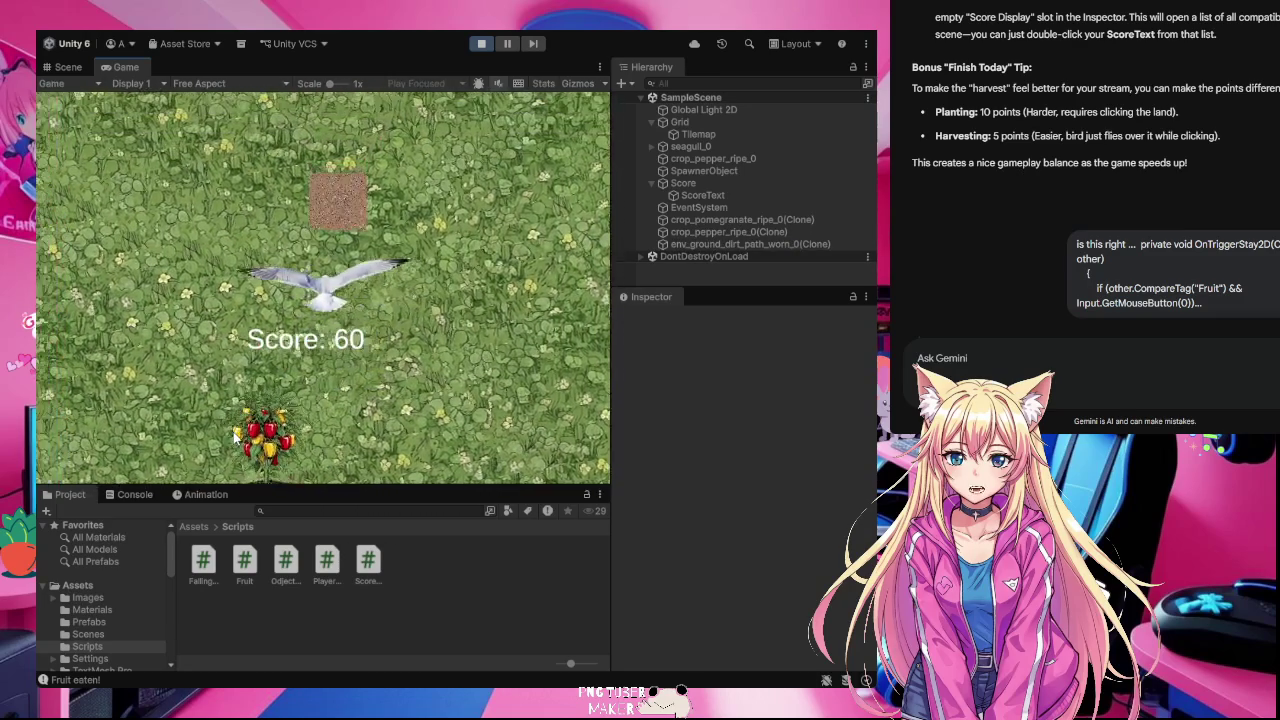
left_click(355, 421)
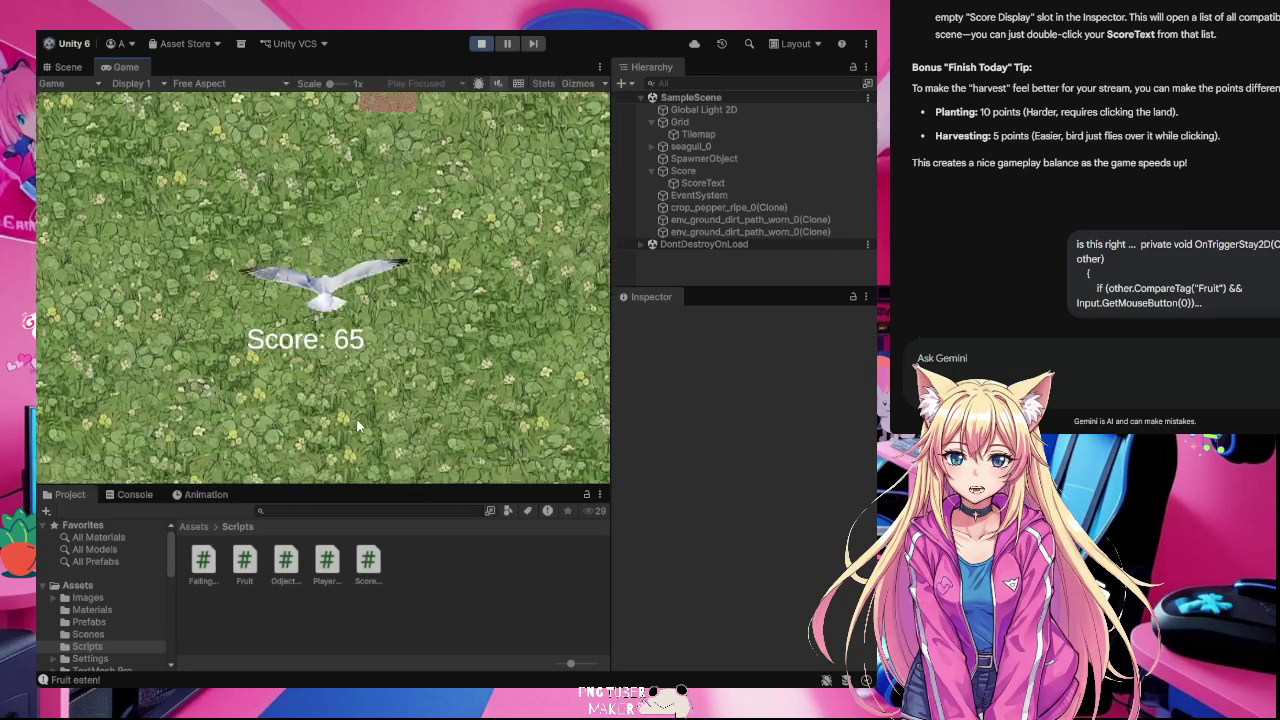
Step: Keep planting and eating crops until the score reaches 130, then stop Play mode
left_click(293, 341)
left_click(260, 370)
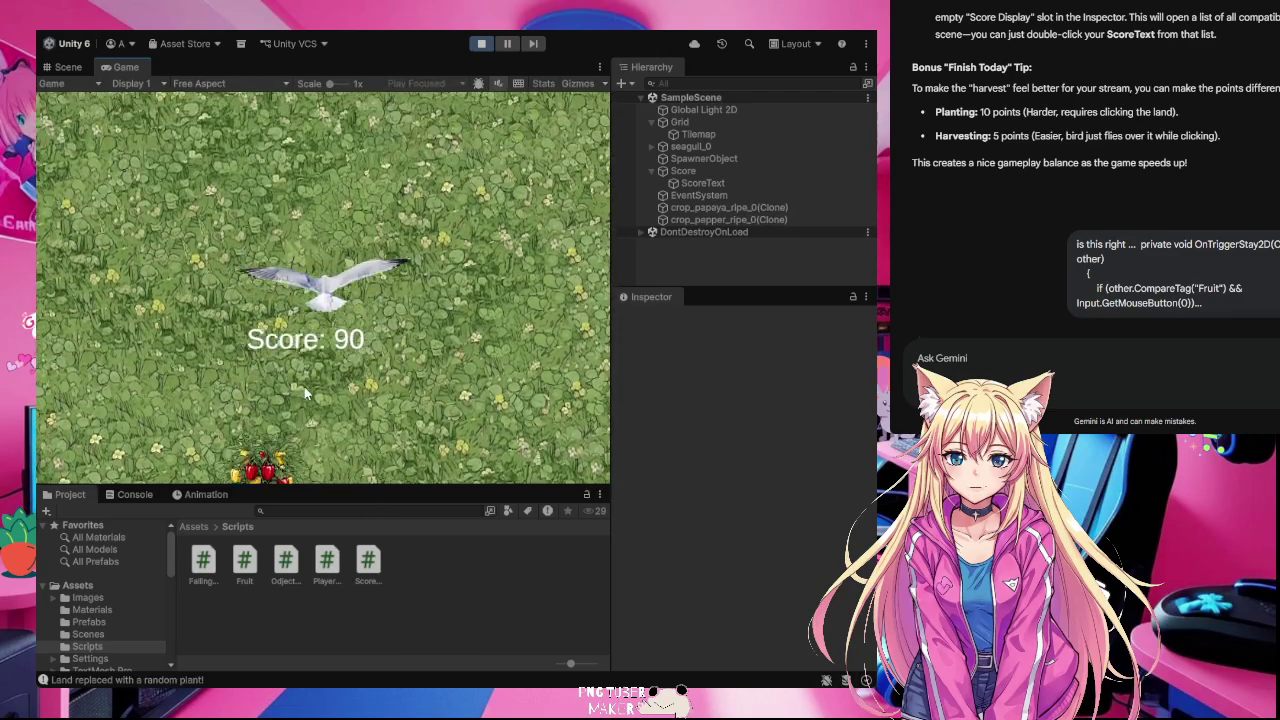
left_click(382, 383)
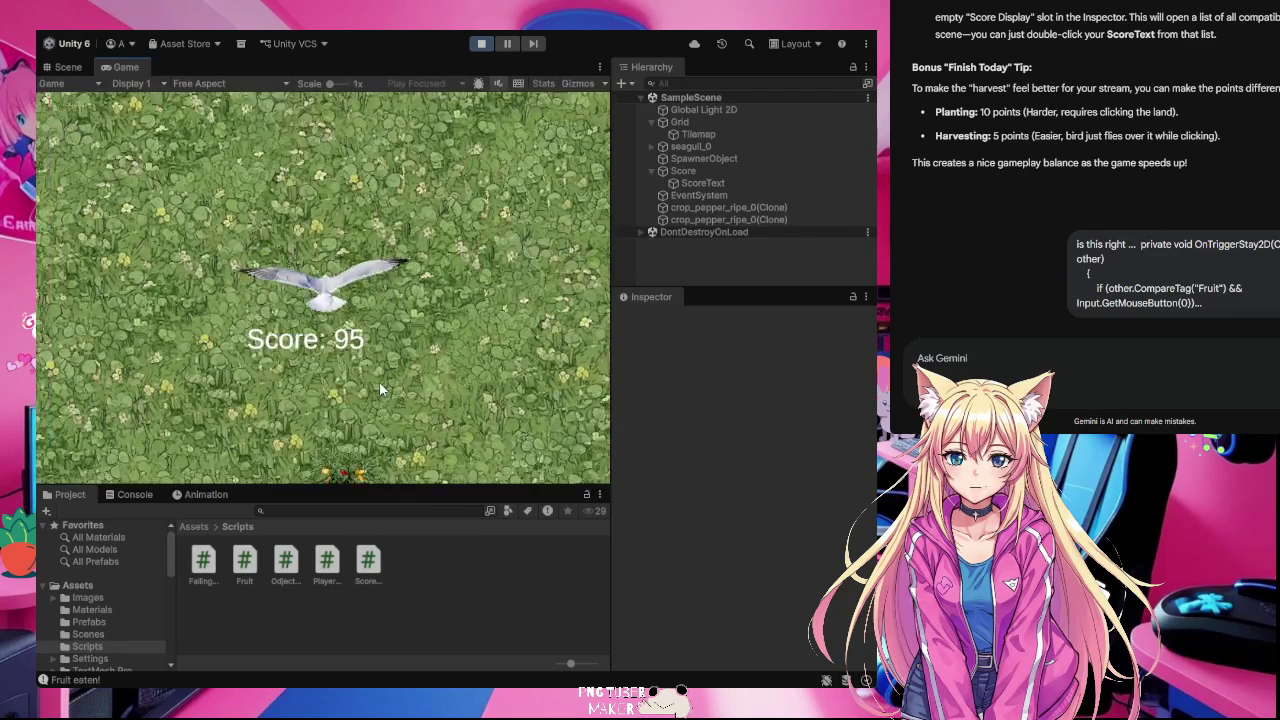
left_click(374, 392)
left_click(405, 403)
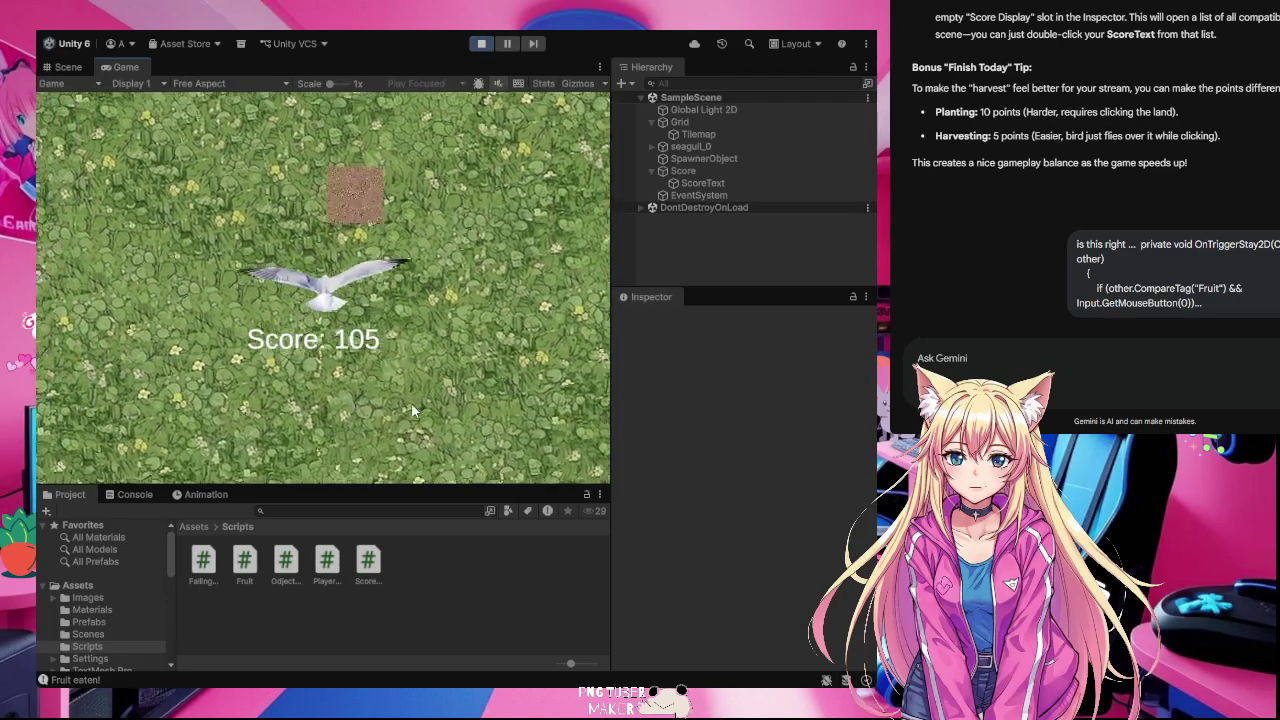
left_click(360, 420)
left_click(388, 424)
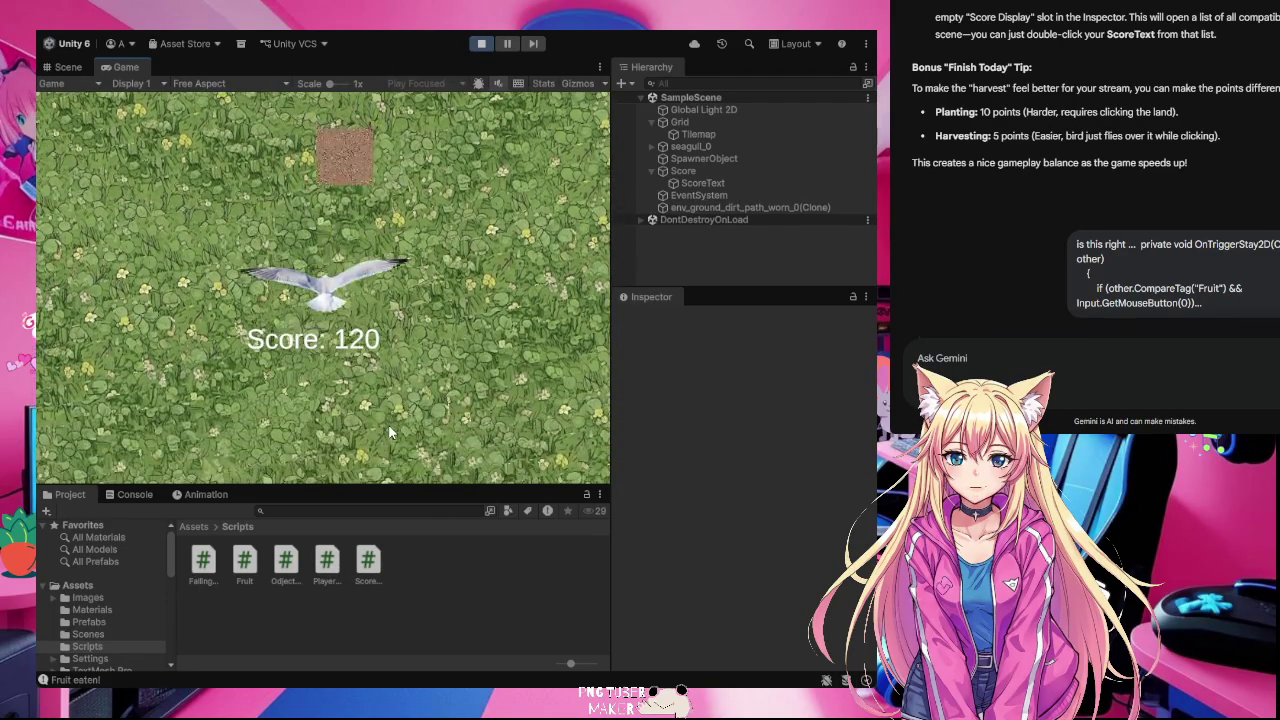
left_click(338, 412)
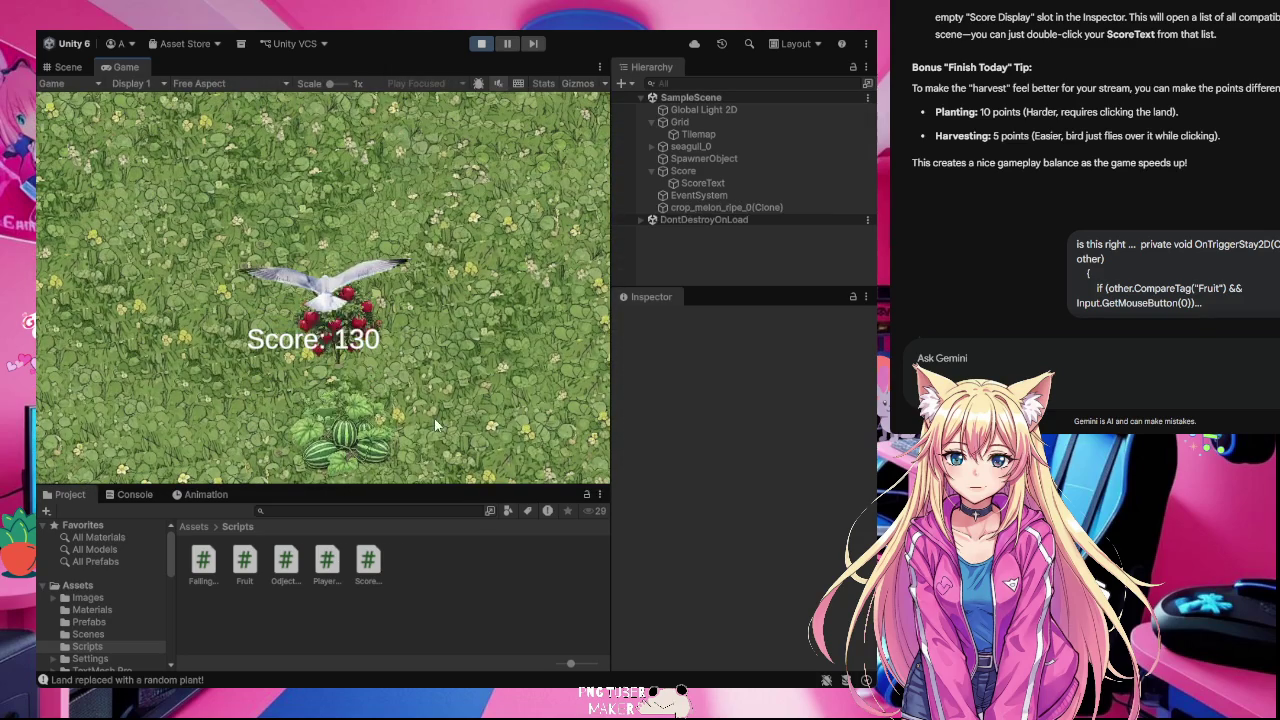
left_click(481, 43)
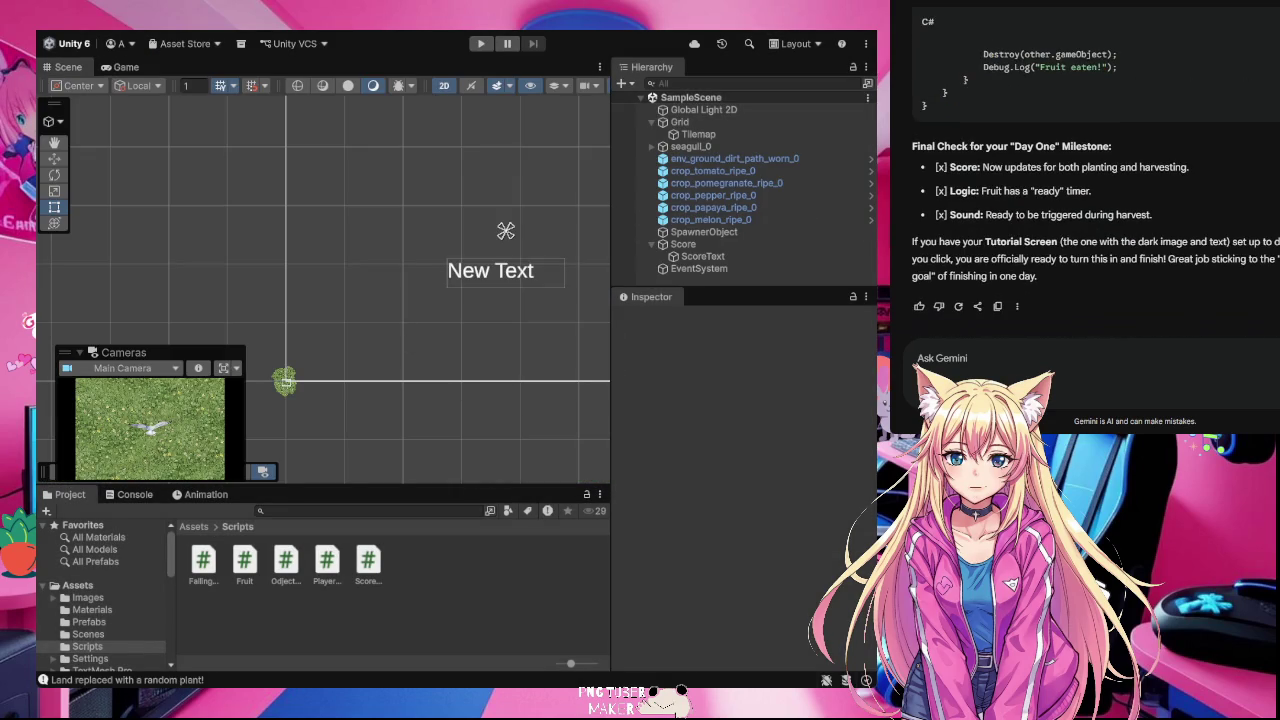
left_click(700, 256)
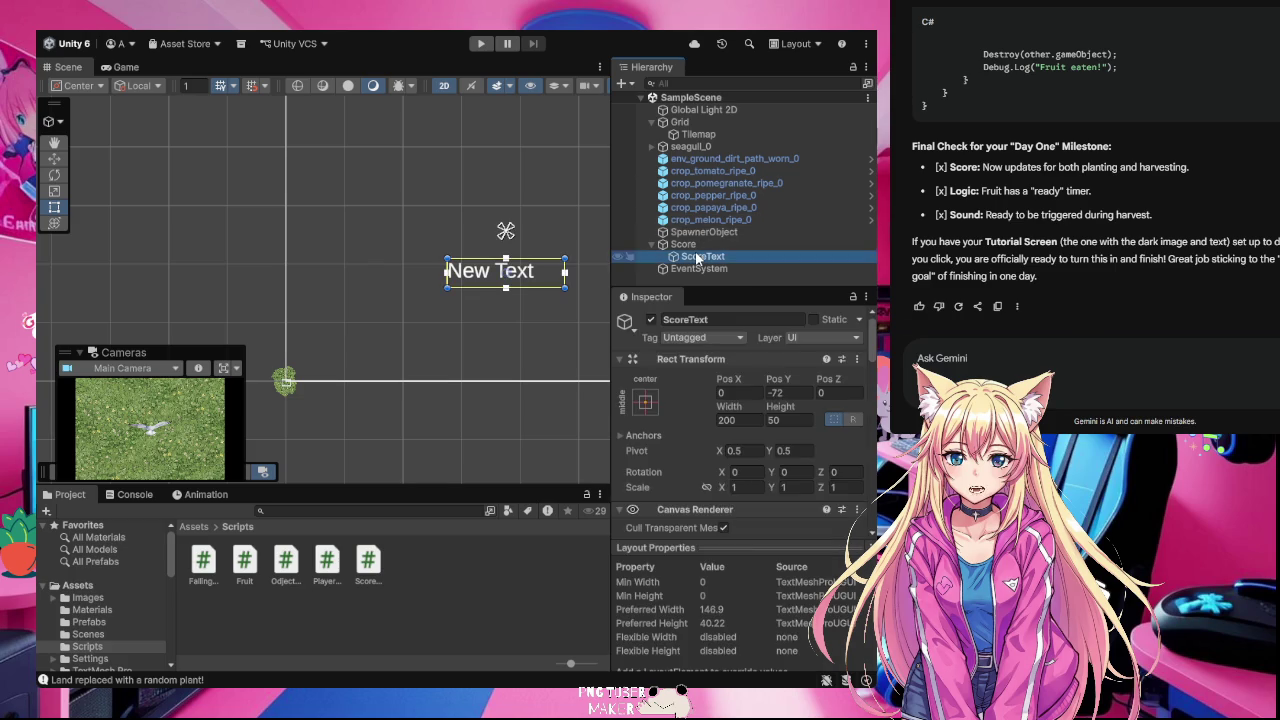
Step: Select ScoreText and replace its TextMeshPro text 'New Text' with 'Score:'
scroll(770, 475, "down", 5)
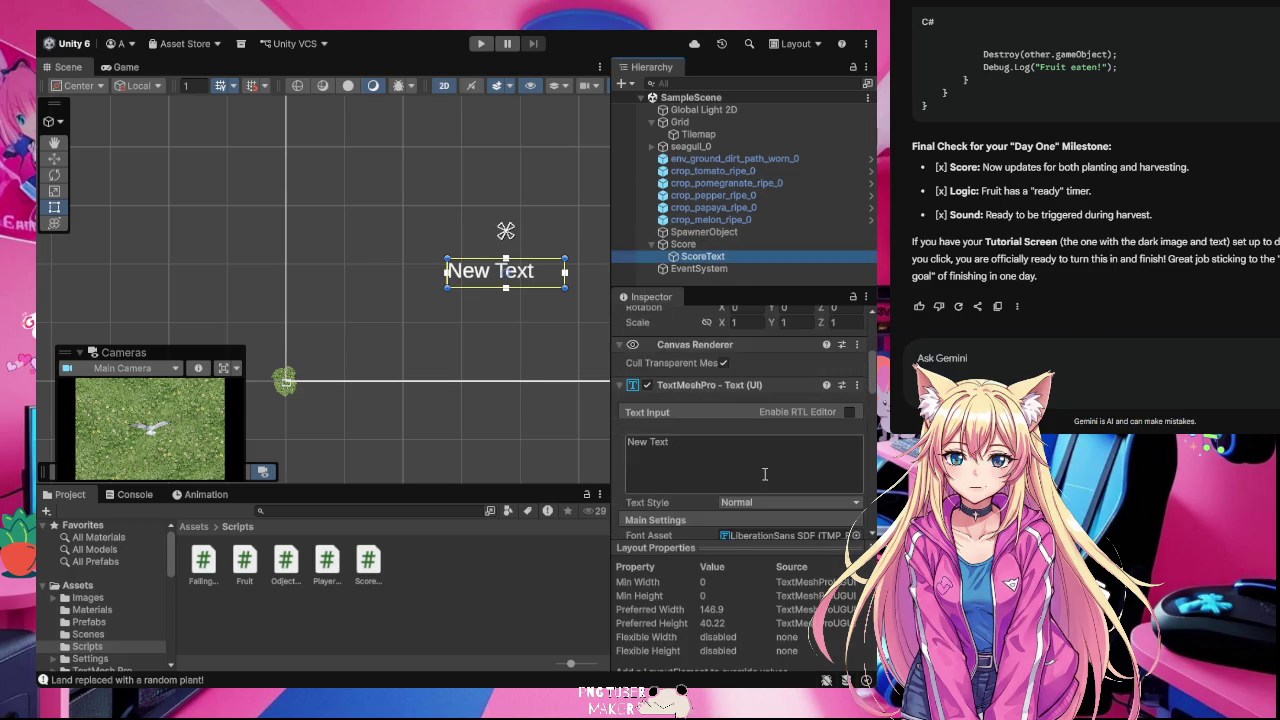
left_click(703, 241)
scroll(718, 508, "down", 2)
scroll(718, 508, "up", 4)
scroll(718, 508, "up", 3)
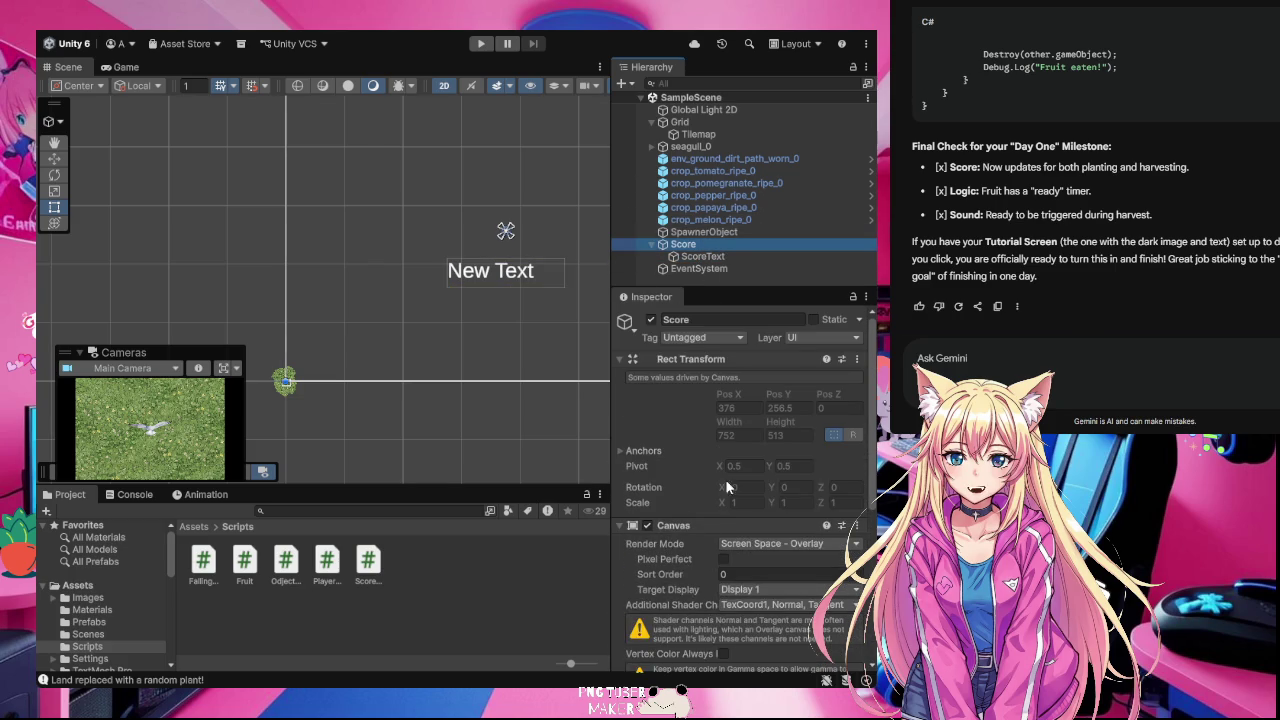
left_click(707, 258)
scroll(704, 467, "down", 5)
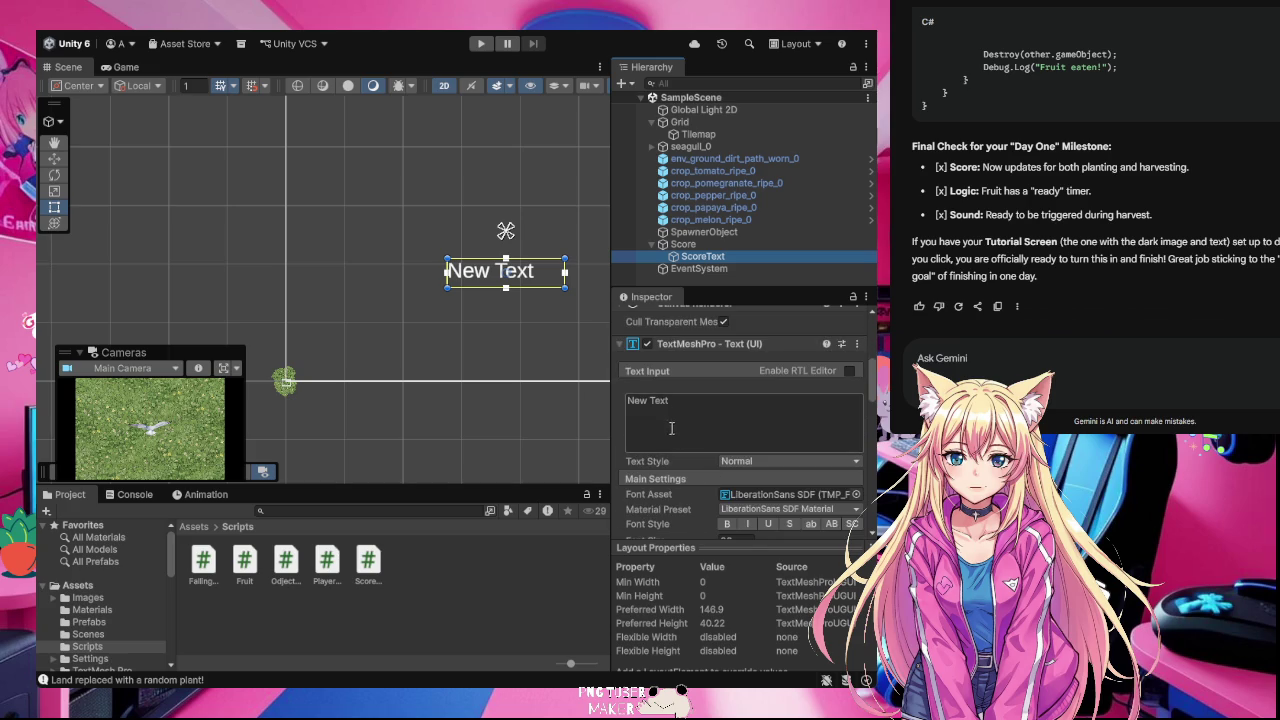
left_click(679, 398)
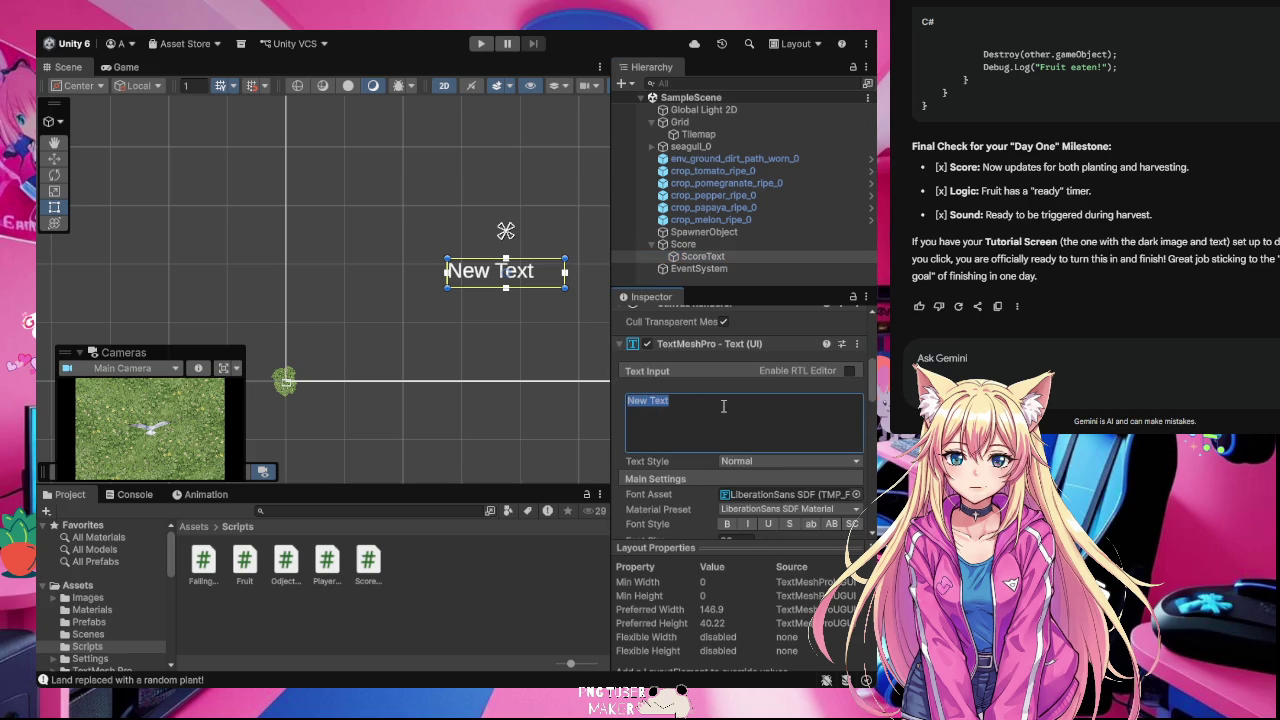
type("Score")
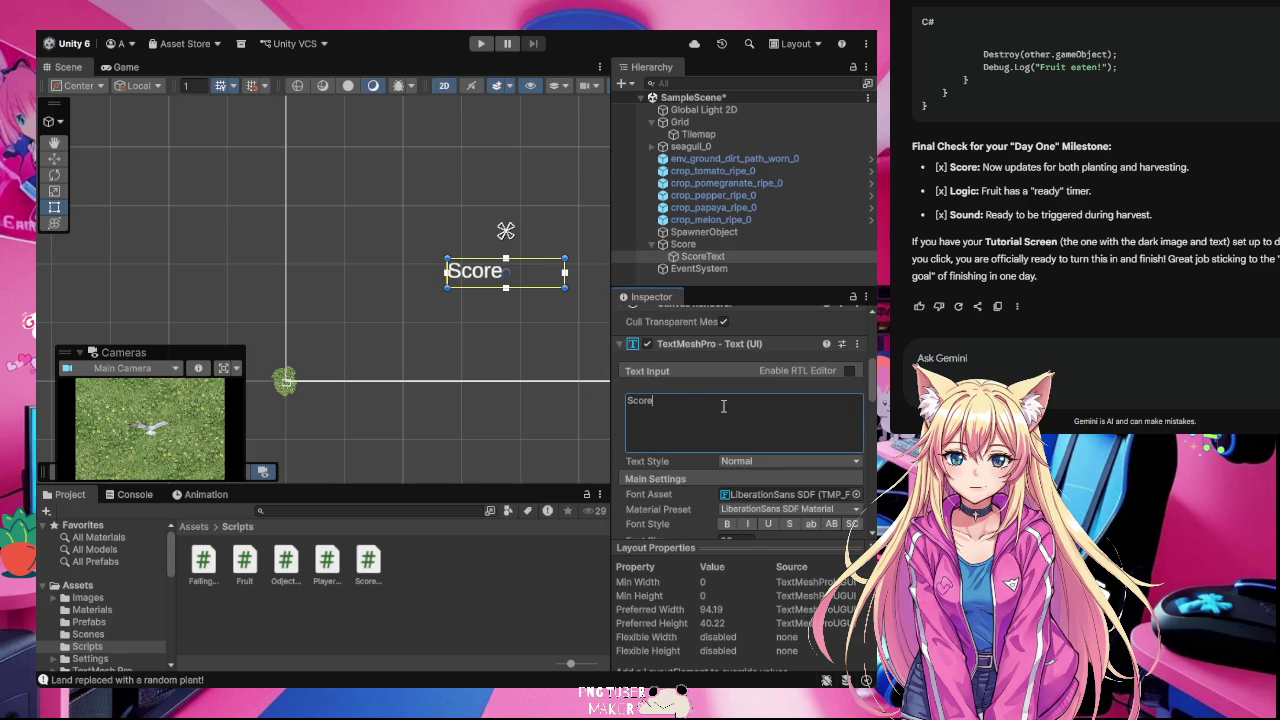
type(":")
scroll(732, 519, "down", 1)
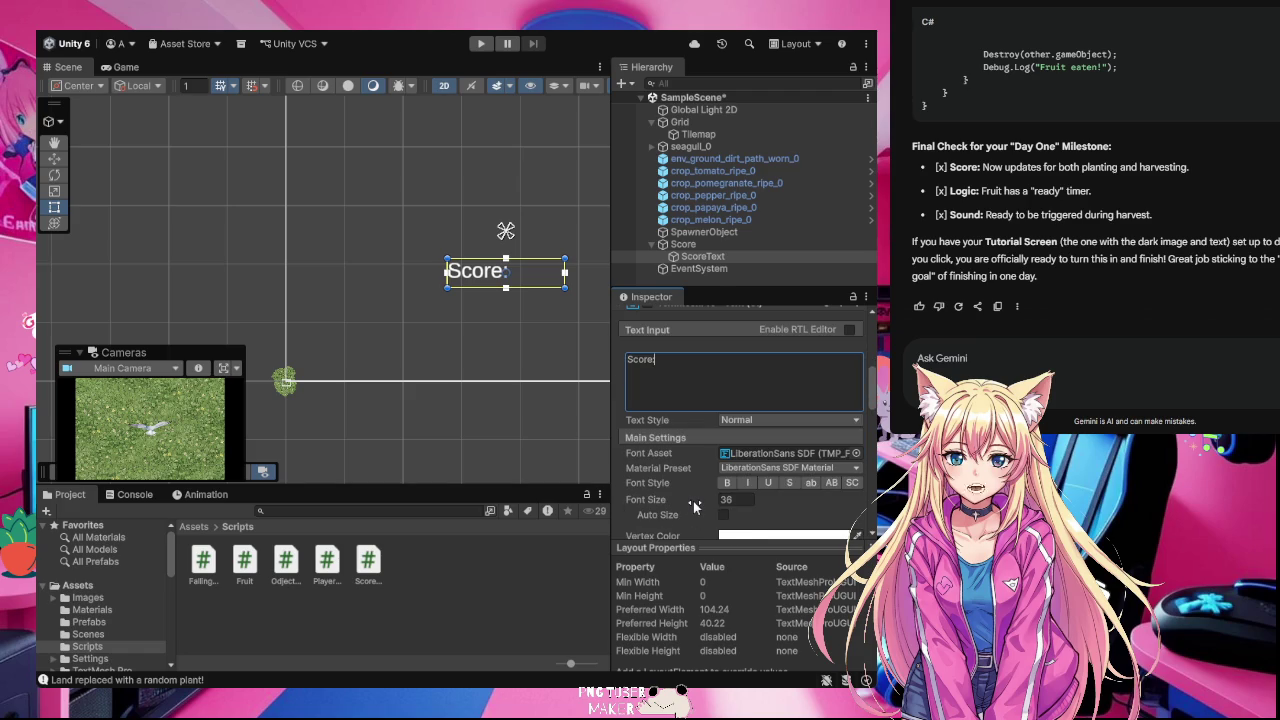
Step: Make the Score: text bold and set its vertex colour to bright blue
left_click(726, 497)
left_click(727, 483)
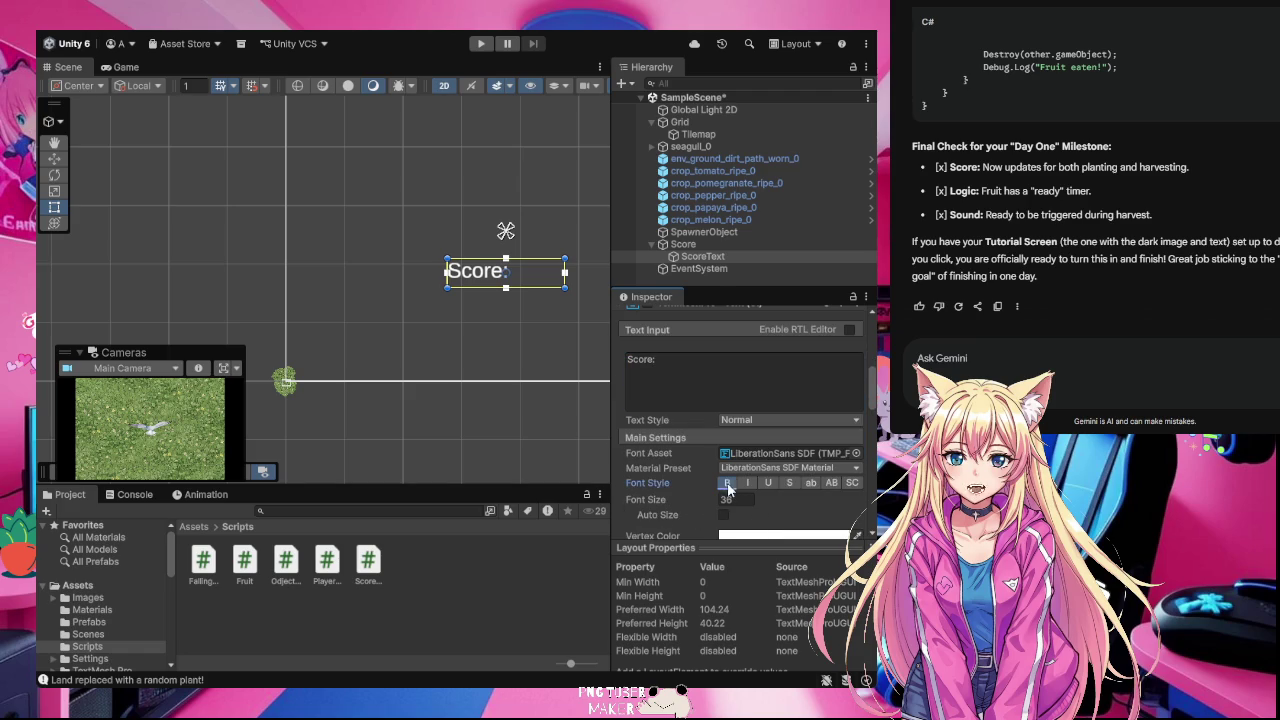
scroll(775, 510, "down", 2)
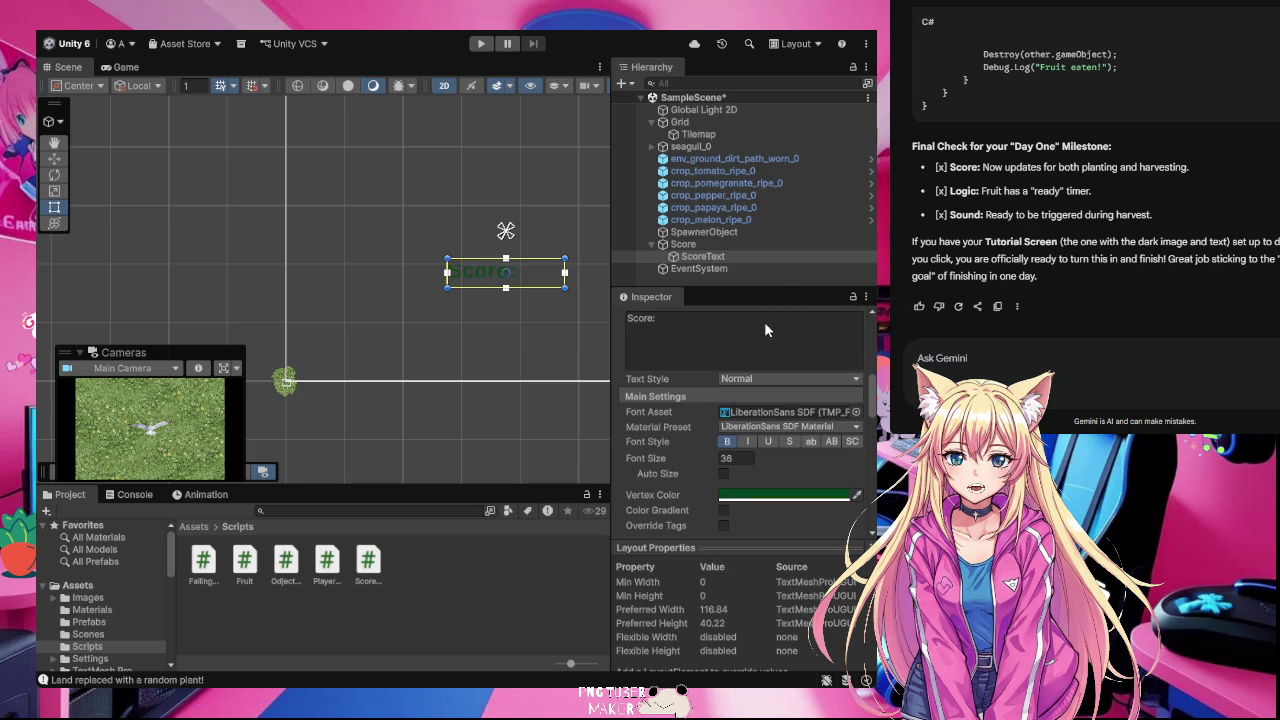
key("ctrl+z")
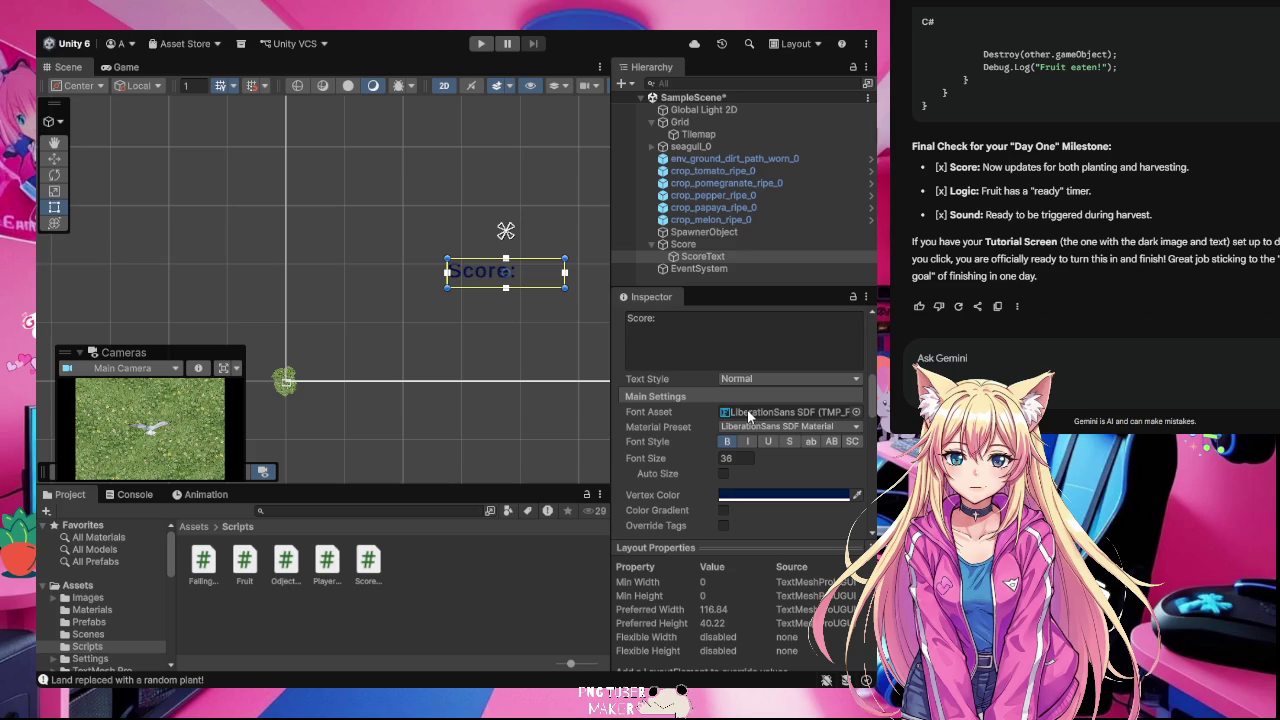
key("ctrl+z")
left_click(657, 486)
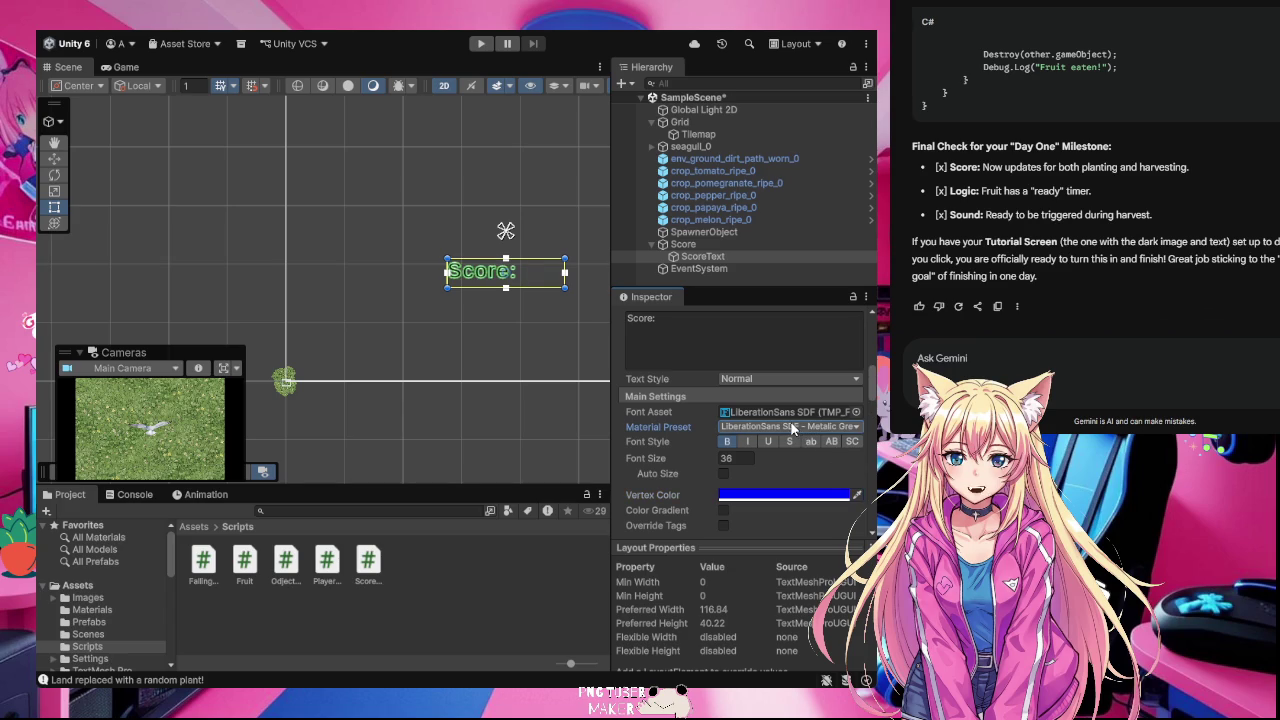
Step: Try the Soft Mask and Drop Shadow presets, then apply the LiberationSans SDF - Outline material
scroll(793, 428, "down", 1)
key("Down")
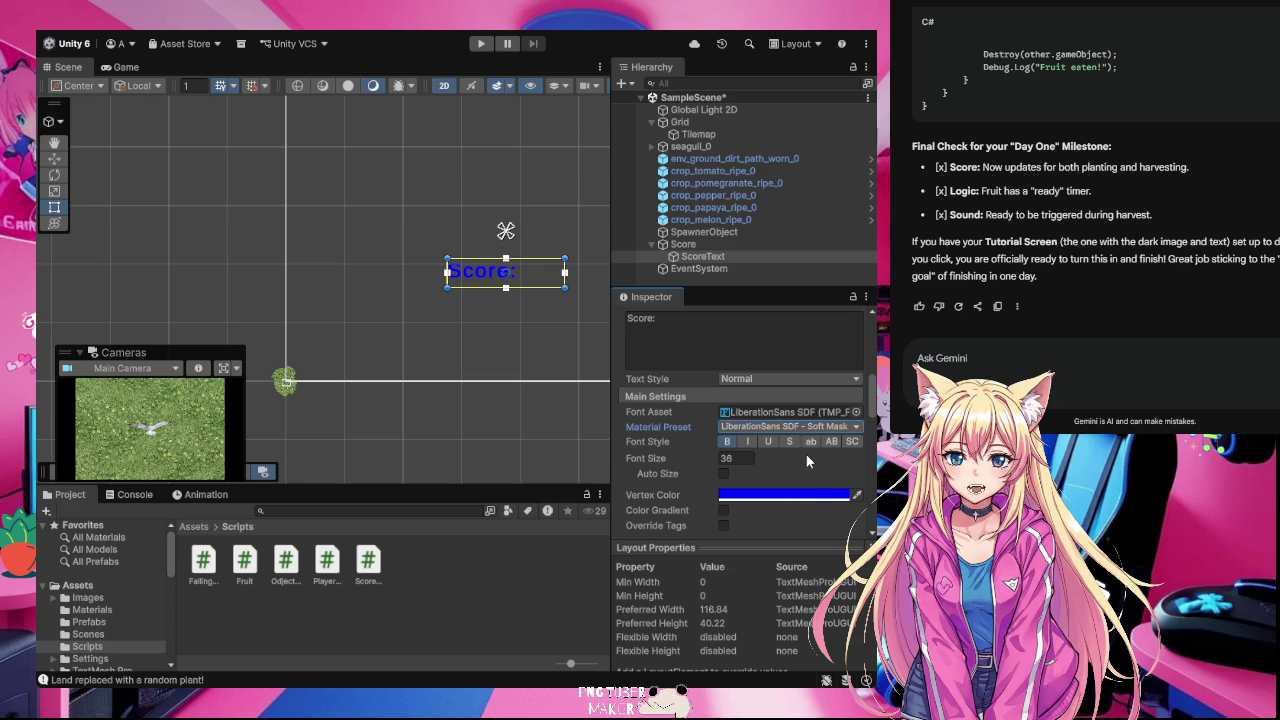
key("Down")
left_click(838, 528)
Step: Try a Color Gradient on the Score: label, turn it back off, and start Play mode
left_click(723, 510)
scroll(776, 500, "down", 3)
left_click(723, 428)
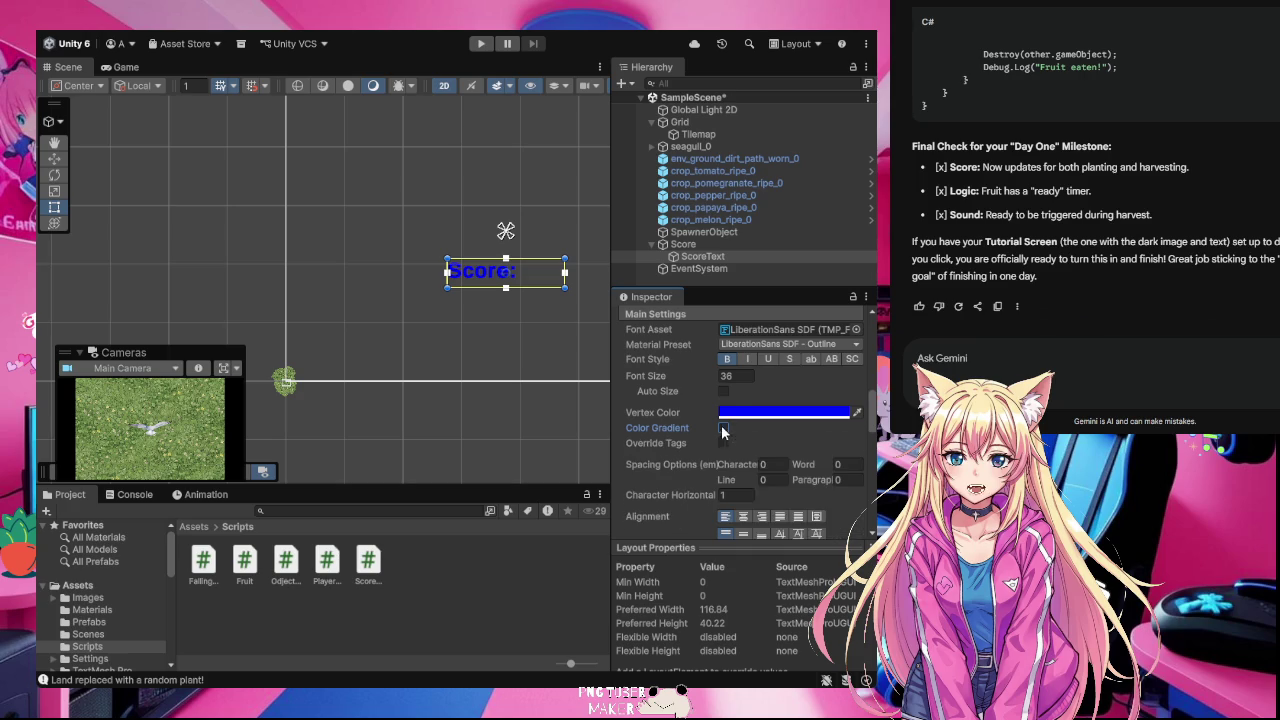
scroll(768, 492, "down", 1)
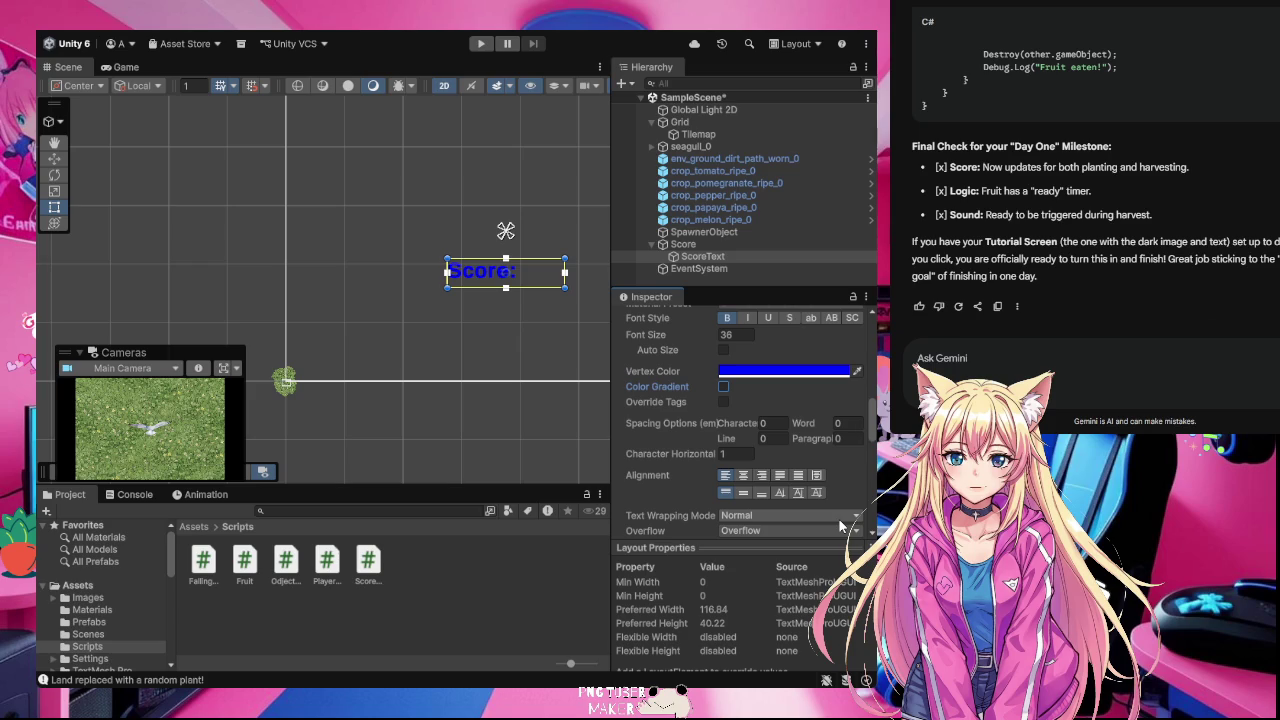
left_click(668, 514)
left_click(478, 45)
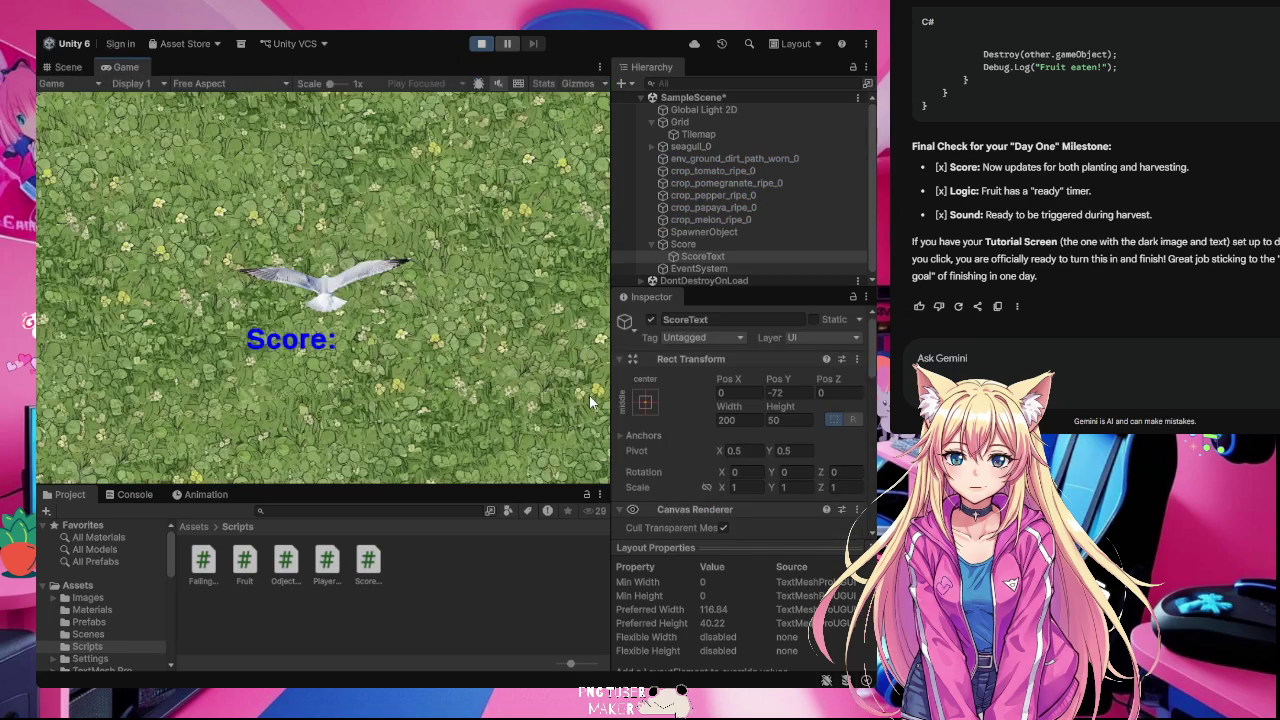
Step: Fly the seagull around the field eating tomatoes, pomegranate and papaya while planting on dirt
key("Up")
key("Up")
key("Left")
key("Left")
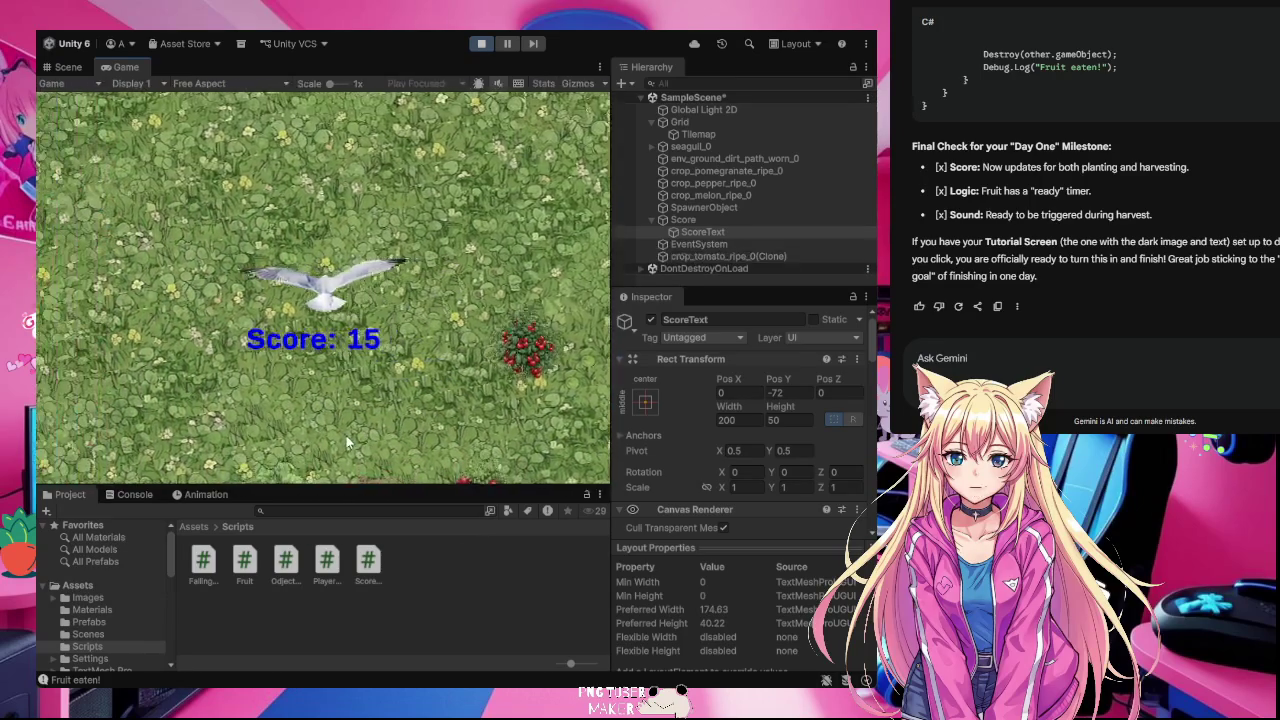
key("Up")
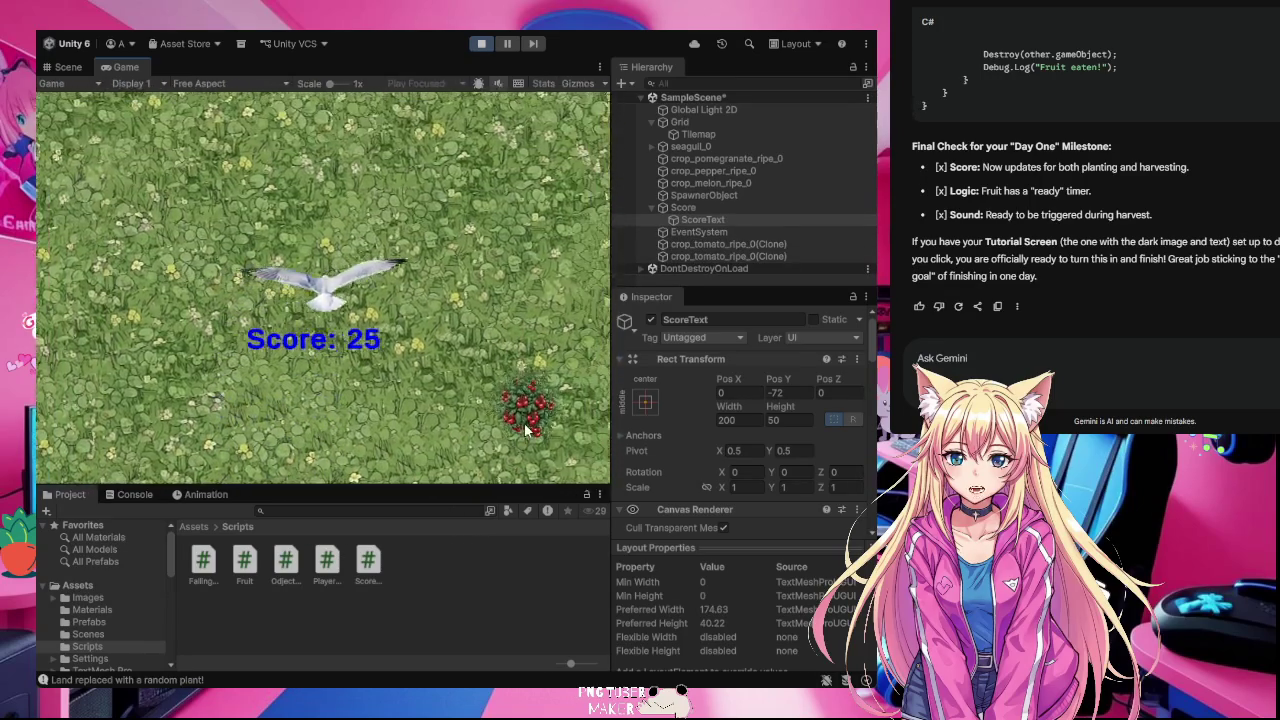
key("Down")
key("Right")
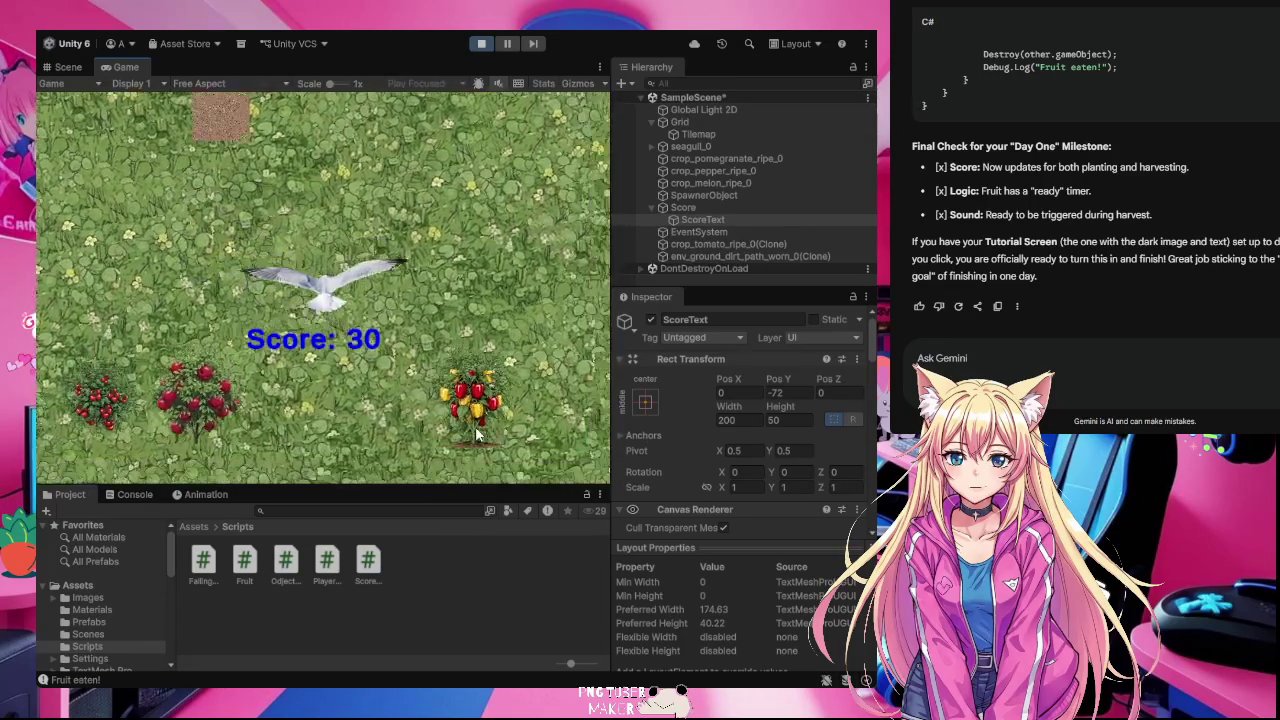
key("Left")
key("Left")
key("Up")
key("Up")
key("Left")
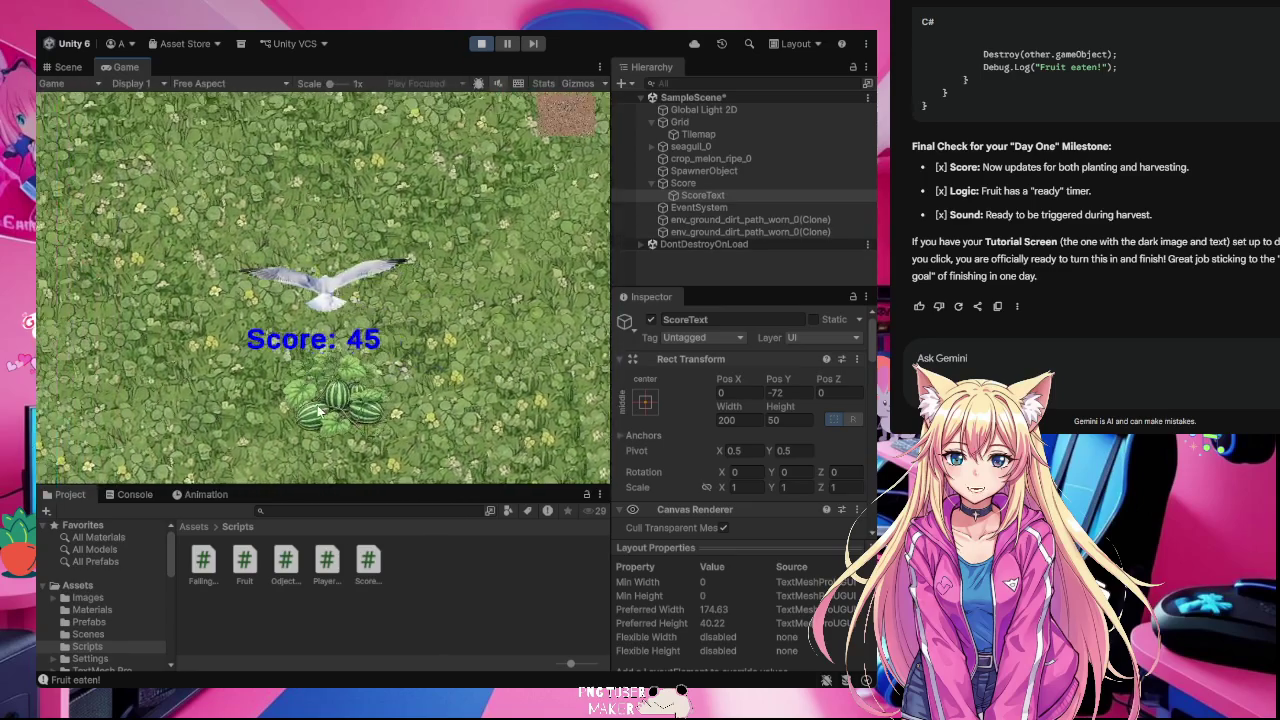
key("Right")
key("Up")
key("Down")
key("Right")
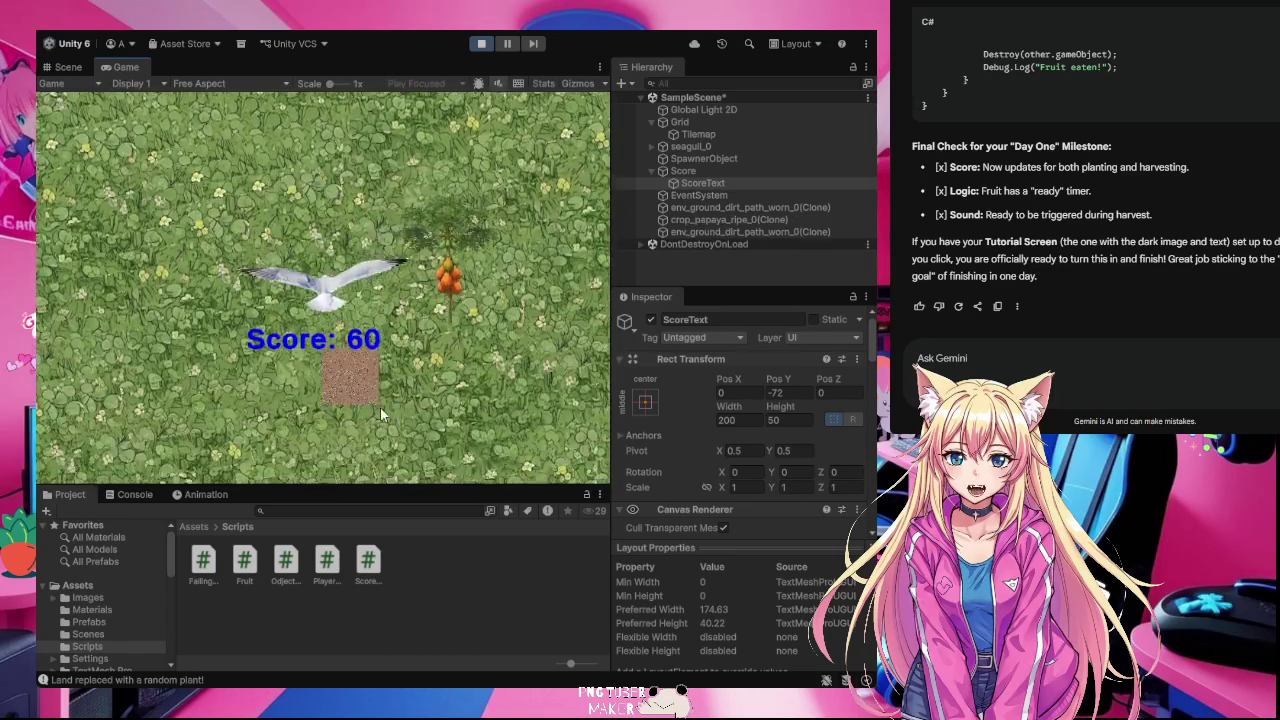
key("Up")
key("Right")
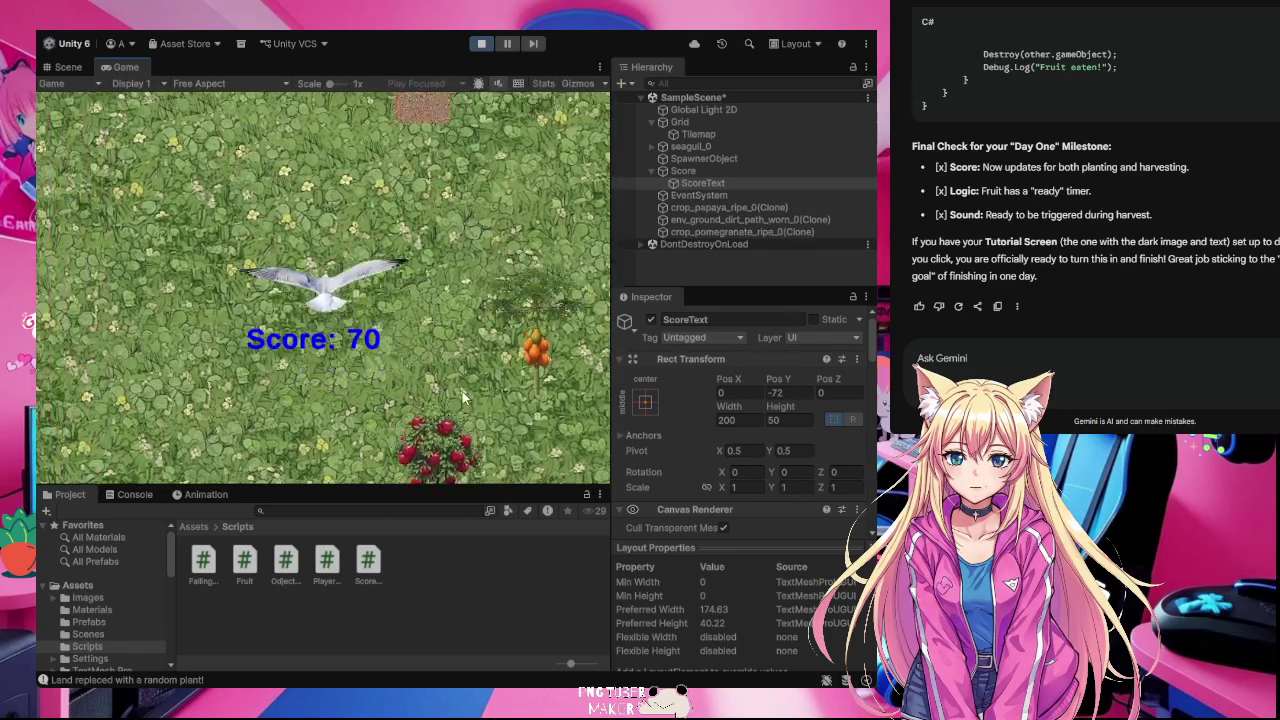
key("Down")
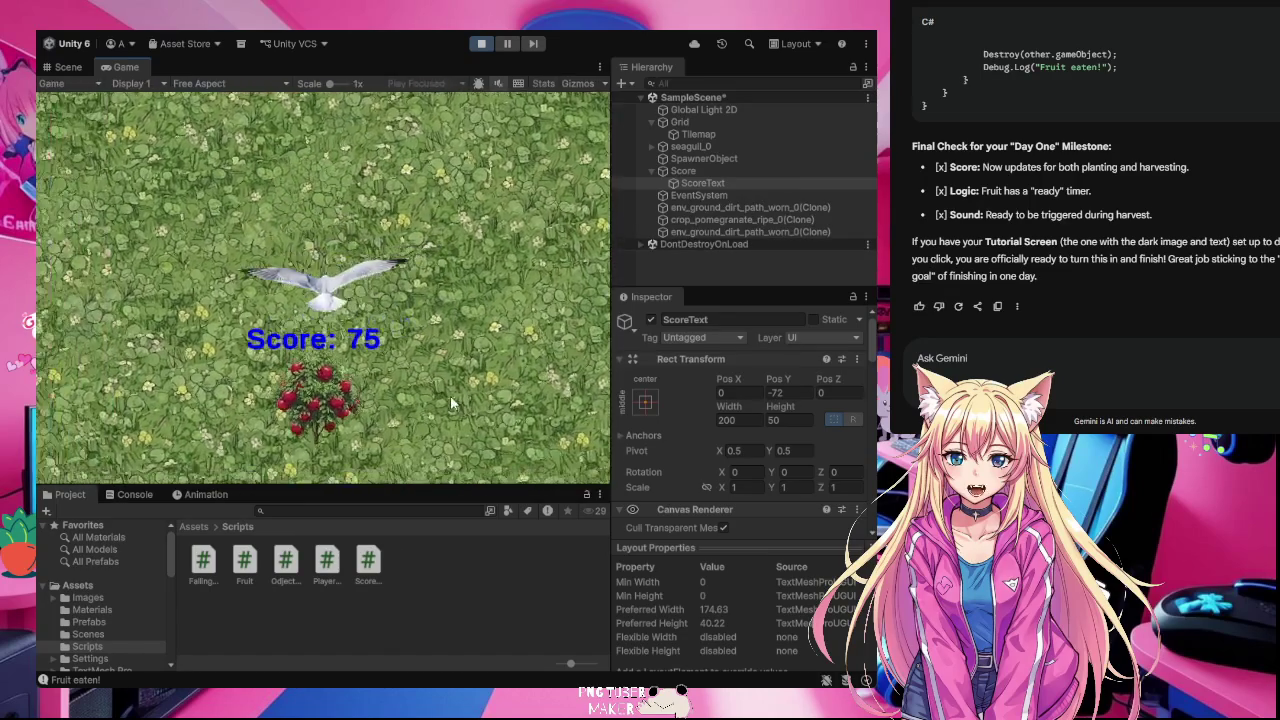
key("Up")
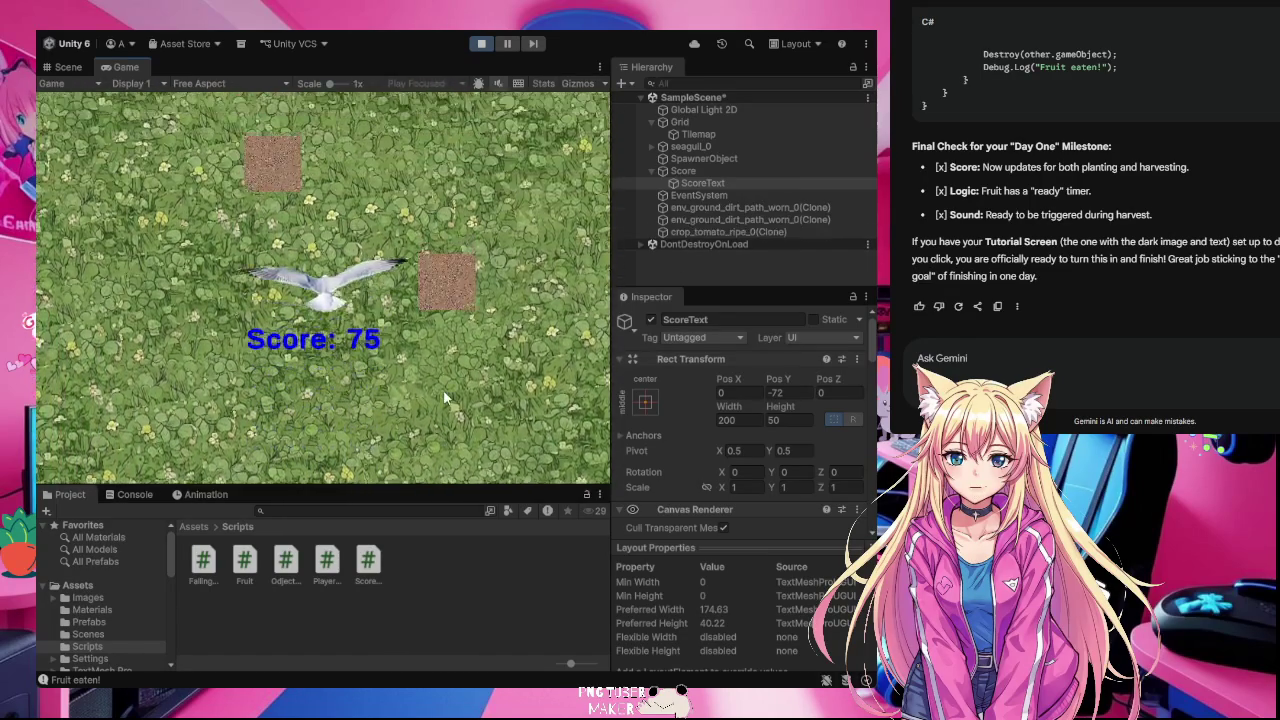
key("Up")
key("Right")
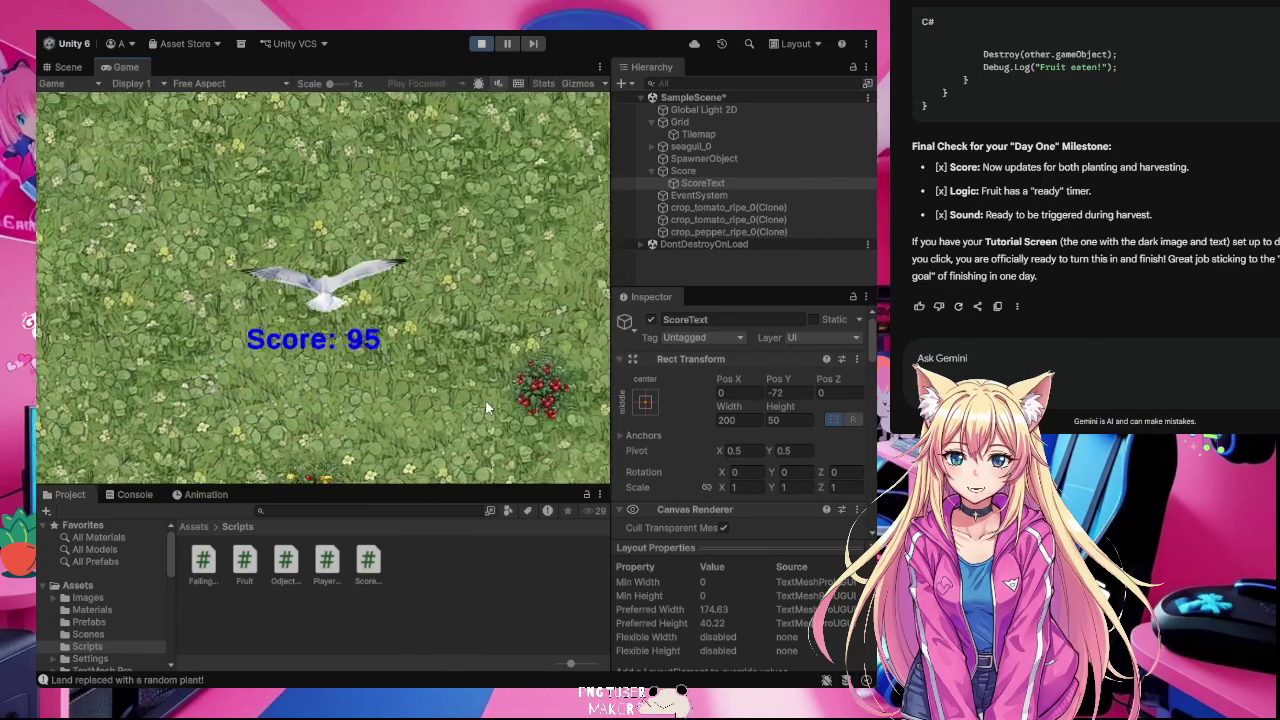
key("Right")
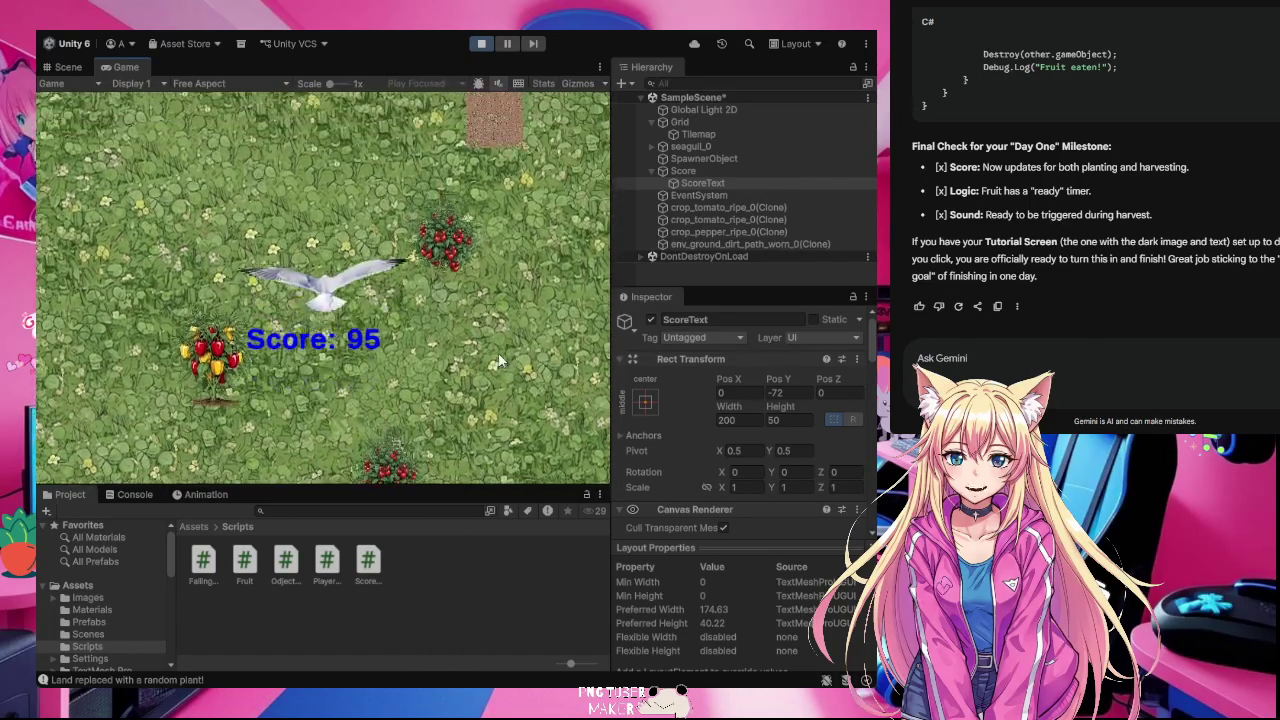
Step: Plant tomato, melon and pepper on remaining dirt patches and eat them as they grow
key("Up")
key("Left")
key("Right")
key("Down")
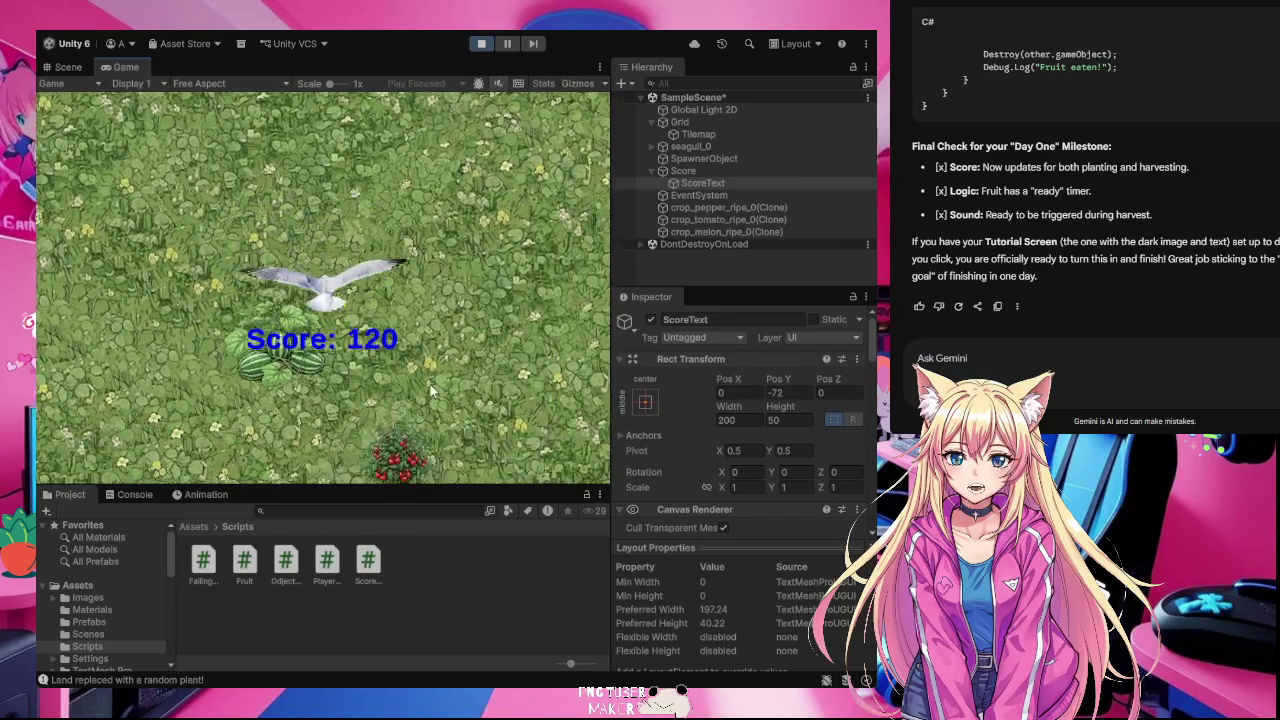
key("Left")
key("Up")
key("Up")
key("Down")
key("Down")
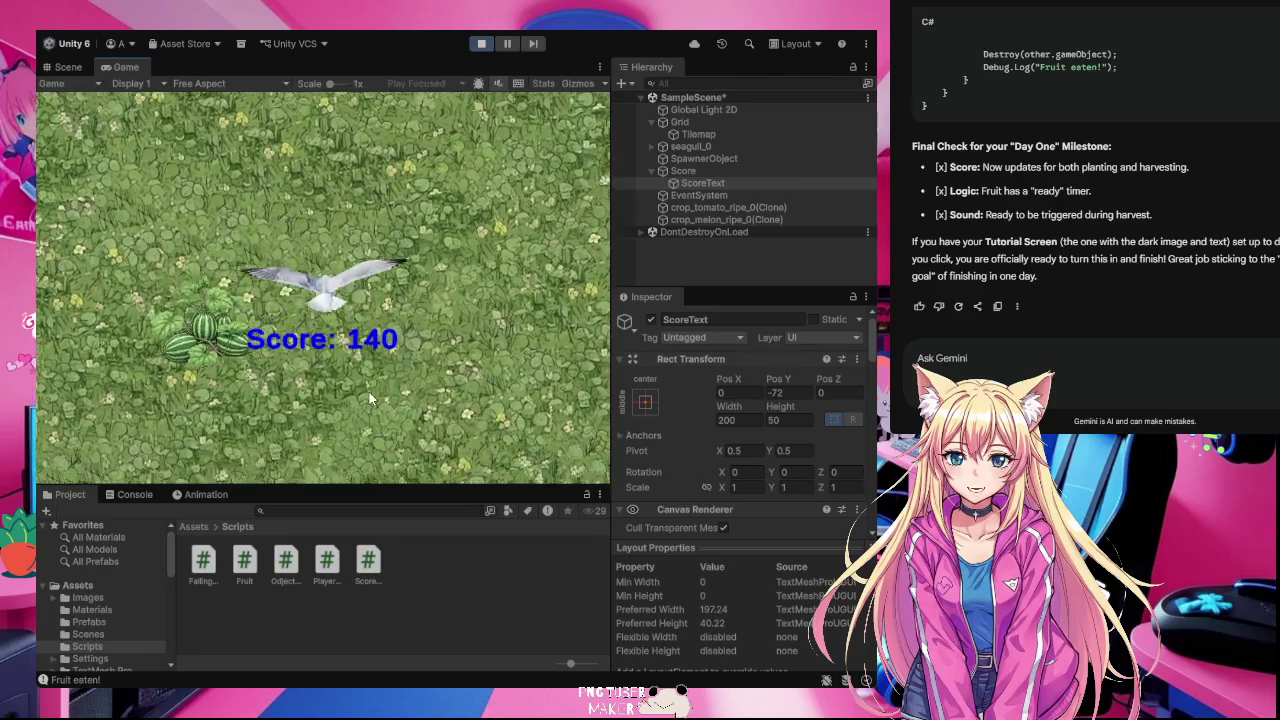
key("Down")
key("Right")
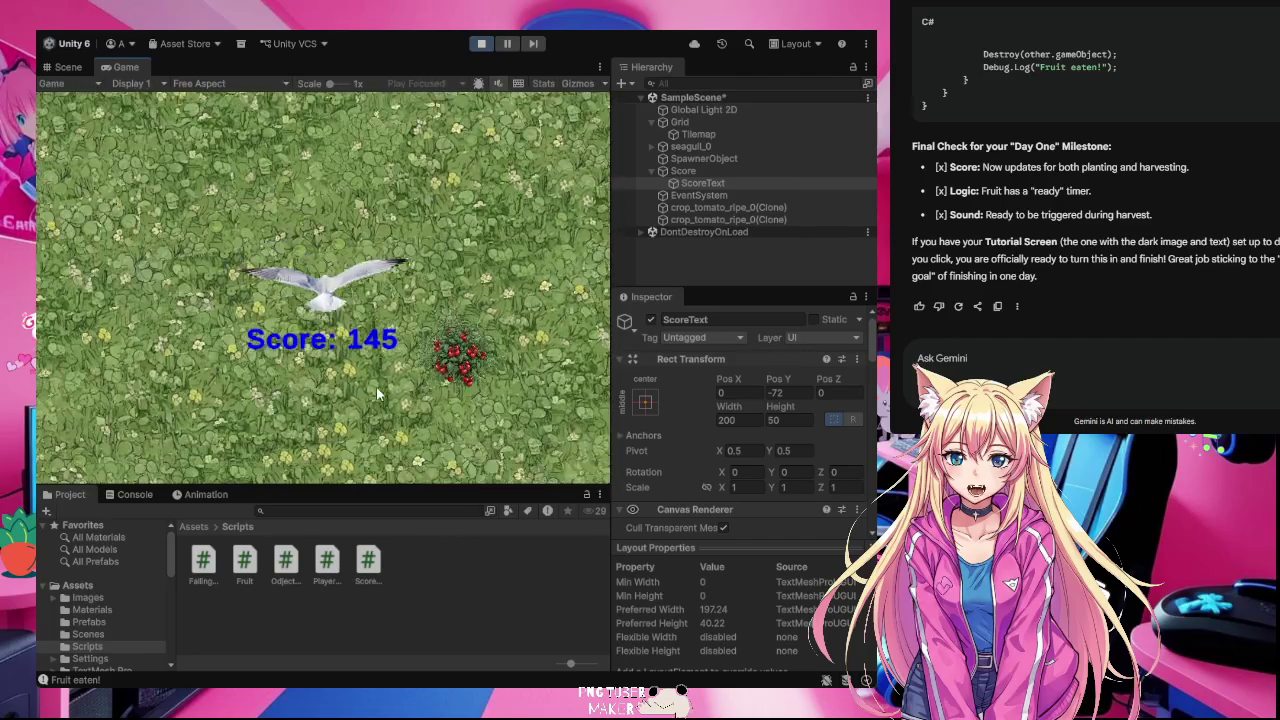
key("Up")
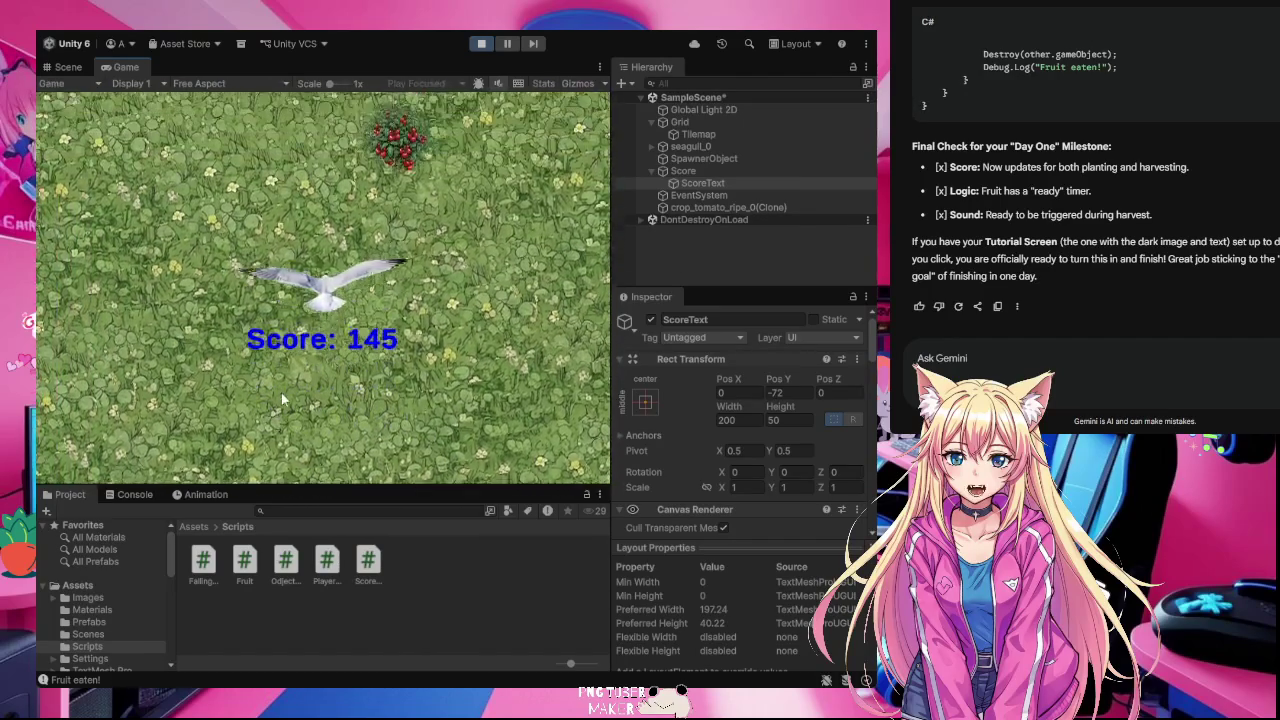
key("Left")
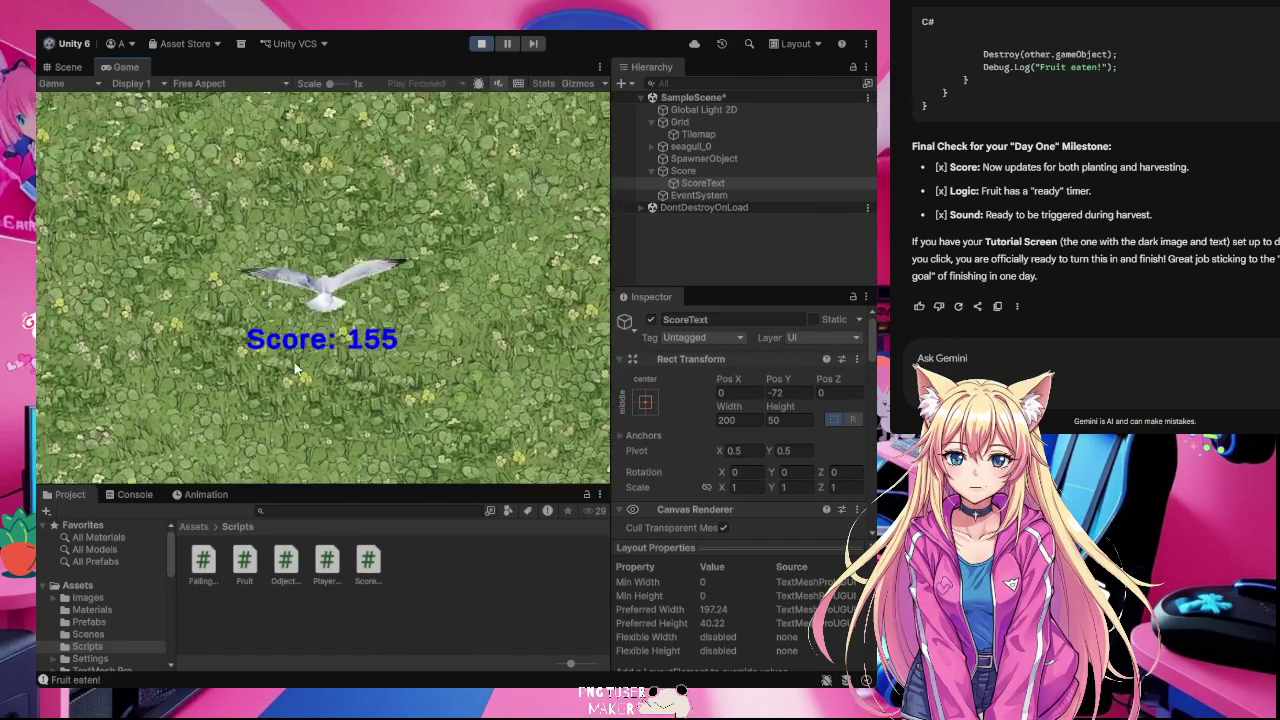
key("Down")
key("Left")
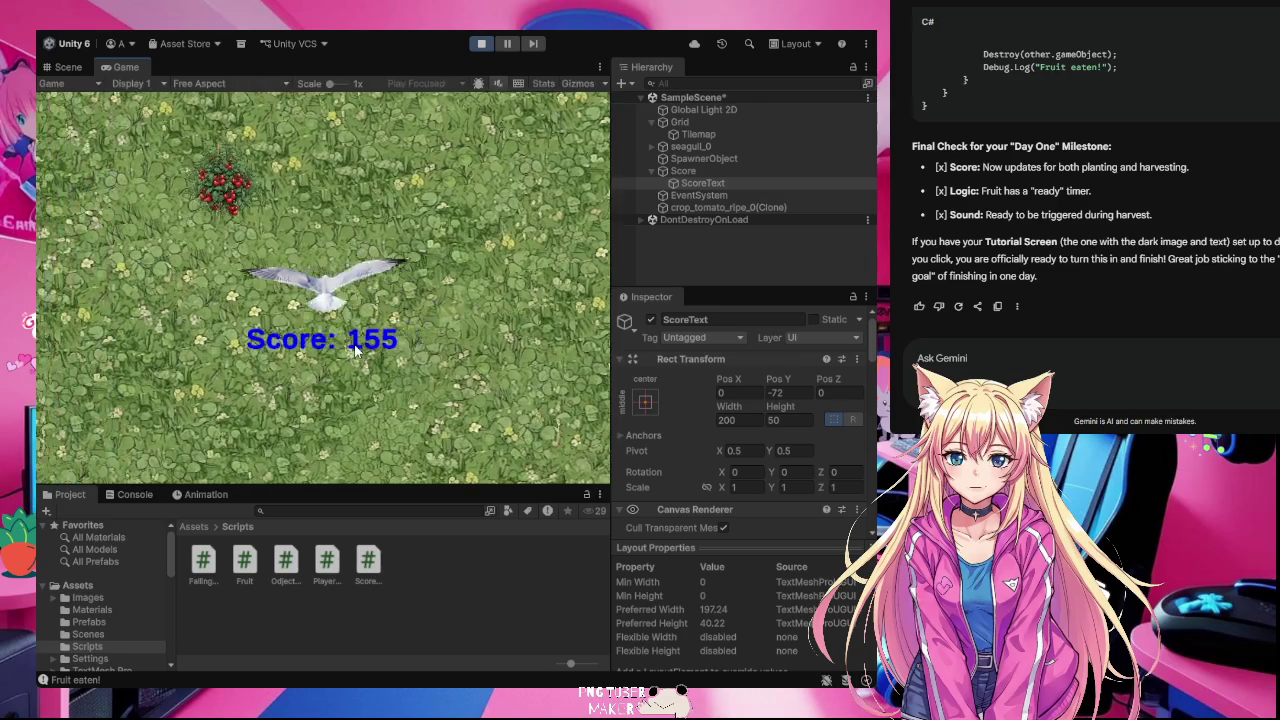
key("Down")
key("Right")
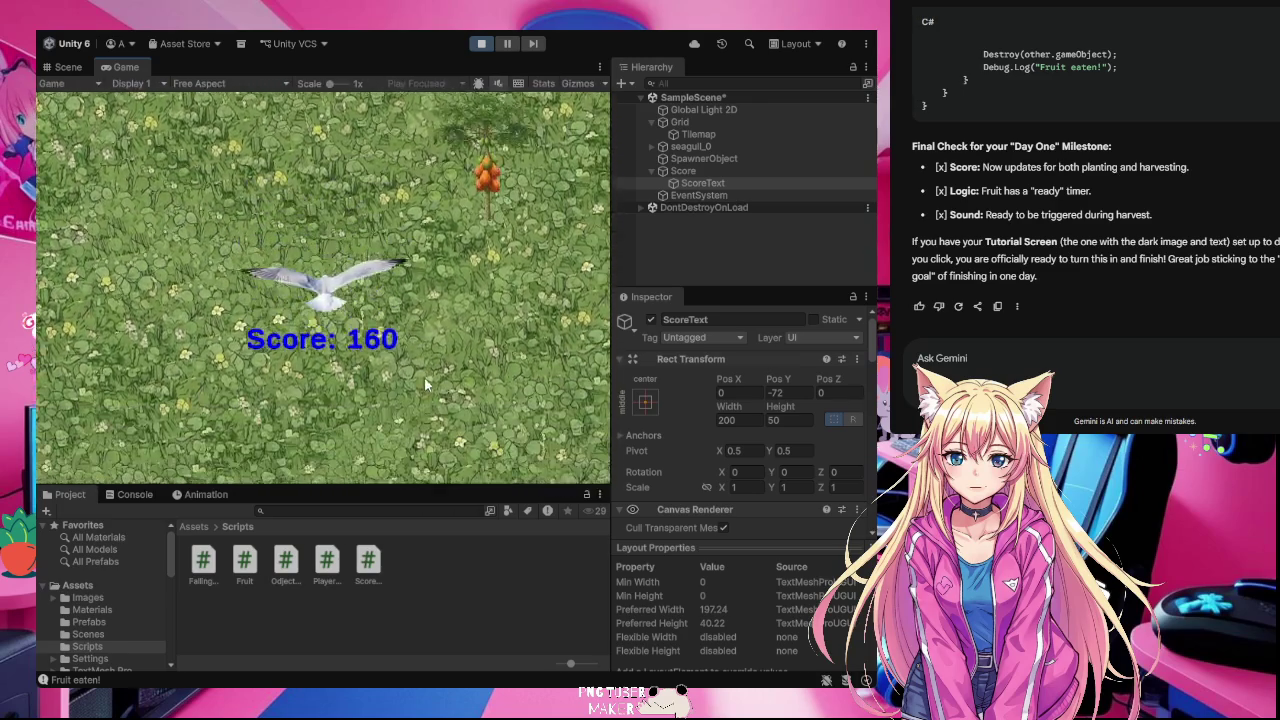
key("Up")
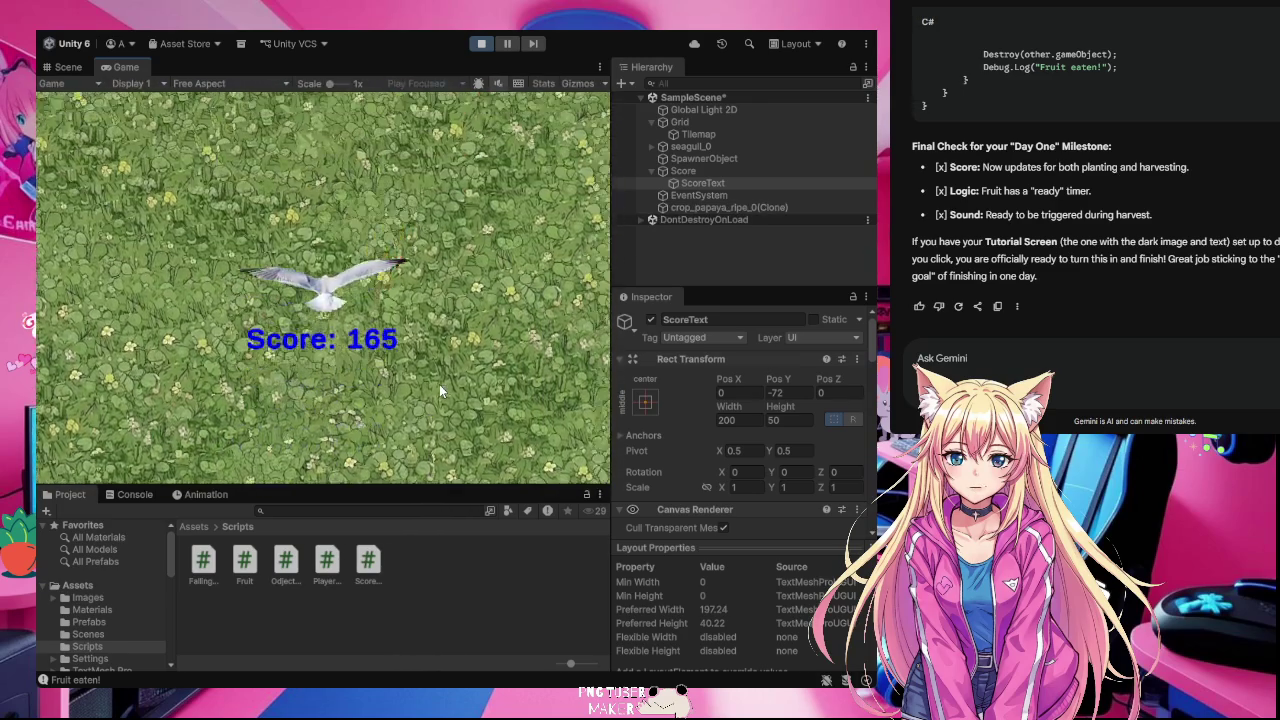
key("Left")
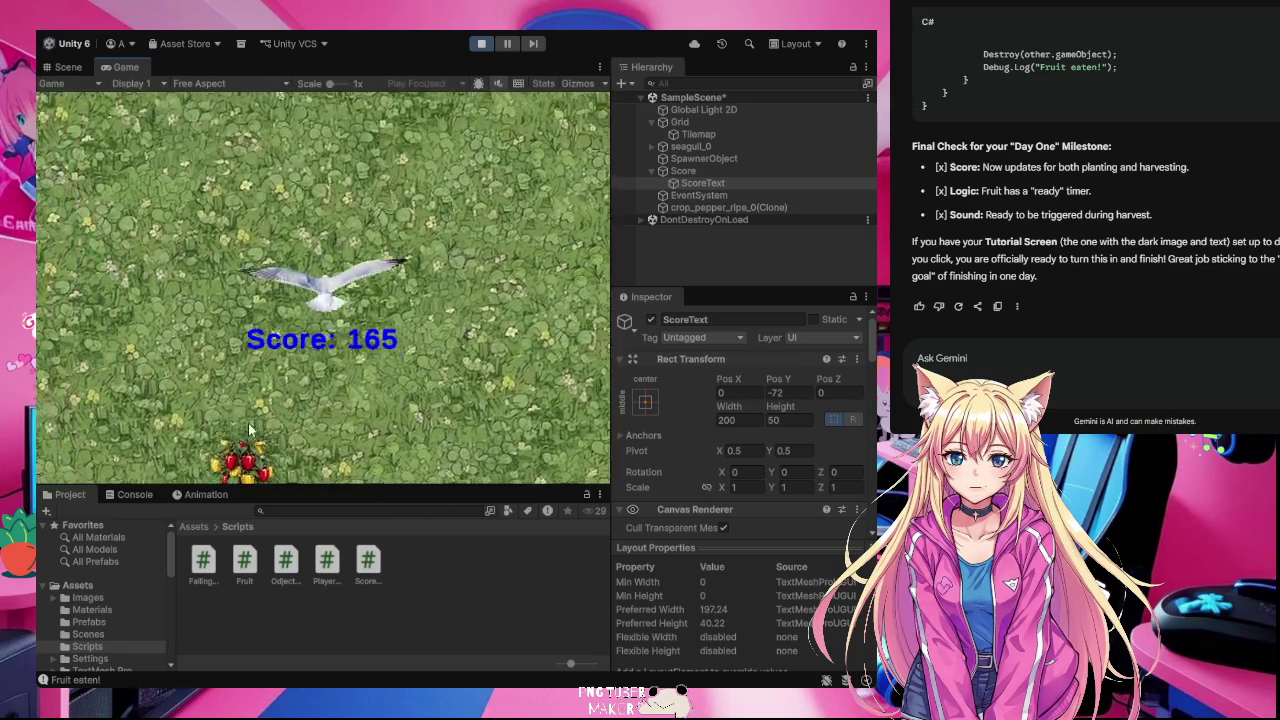
key("Down")
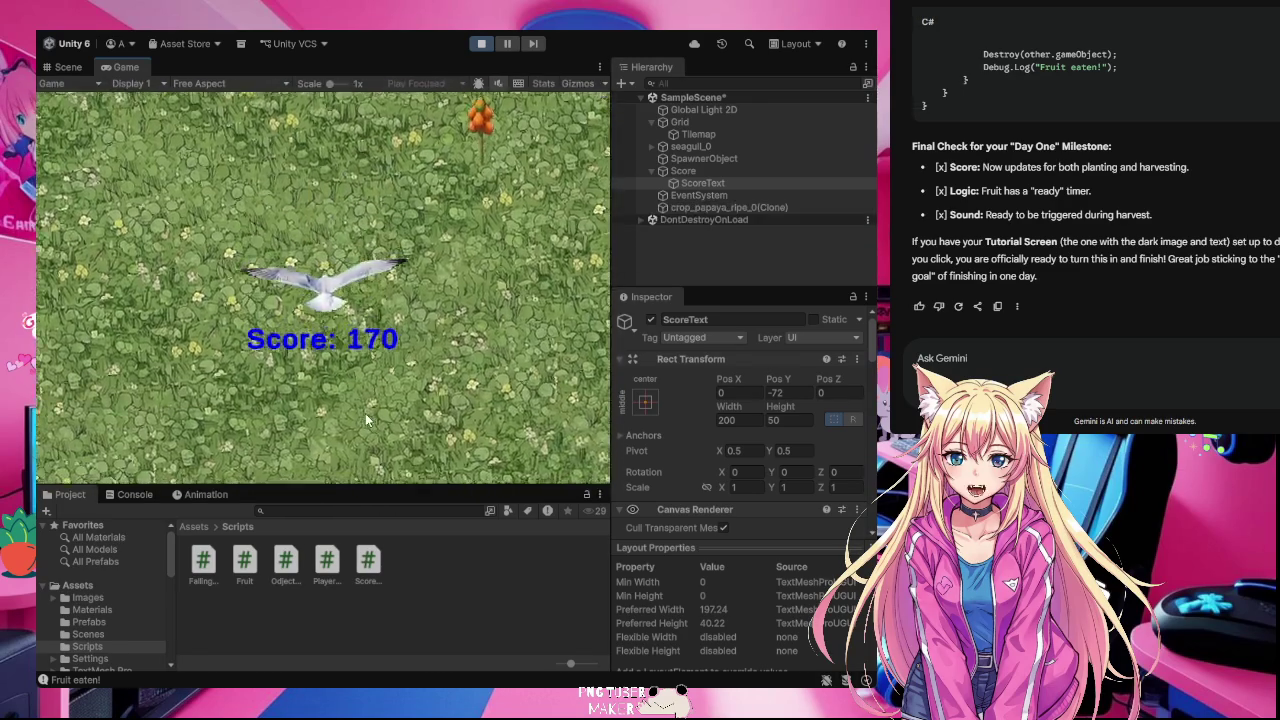
key("Down")
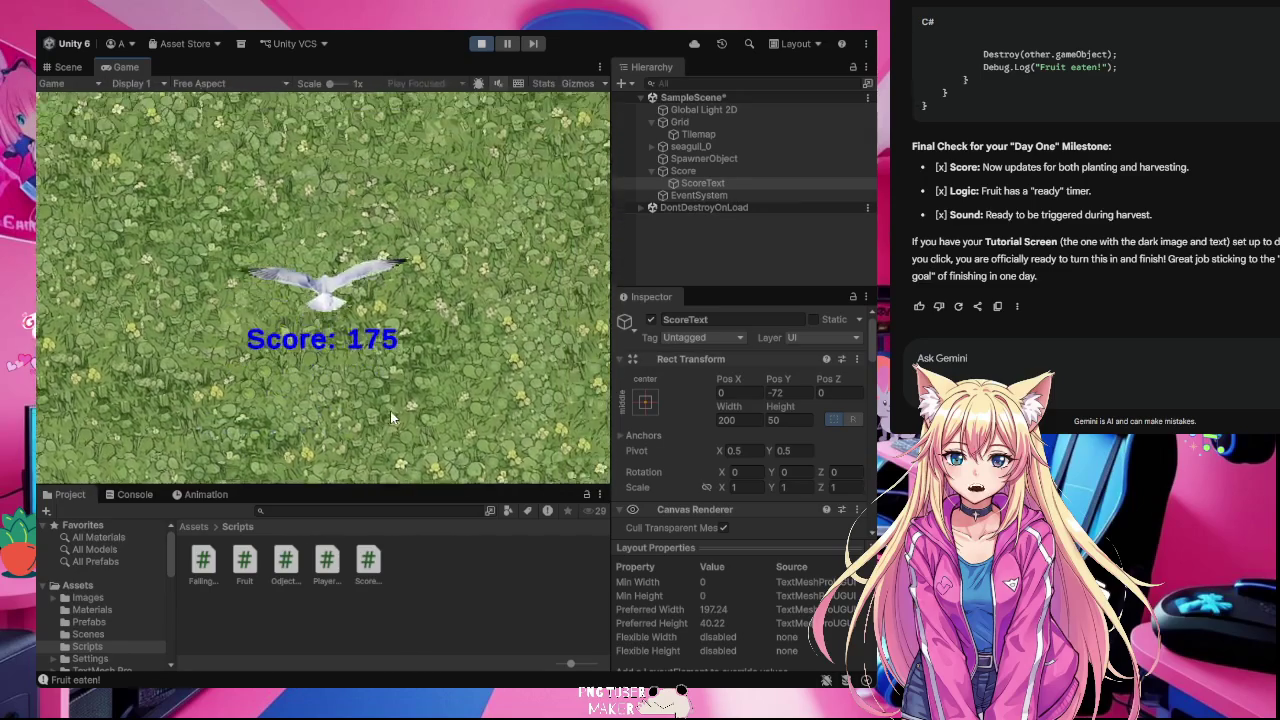
key("Left")
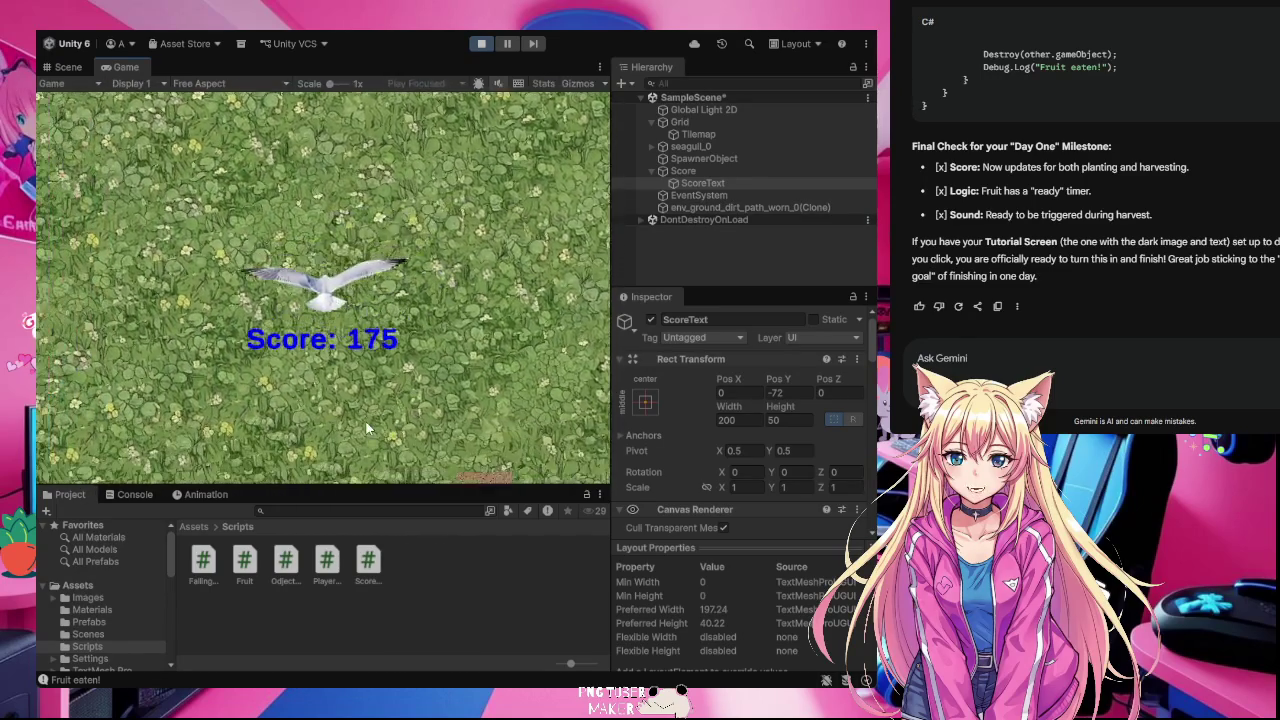
Step: Plant a papaya and more crops on bare dirt, raising the score to 195
left_click(521, 421)
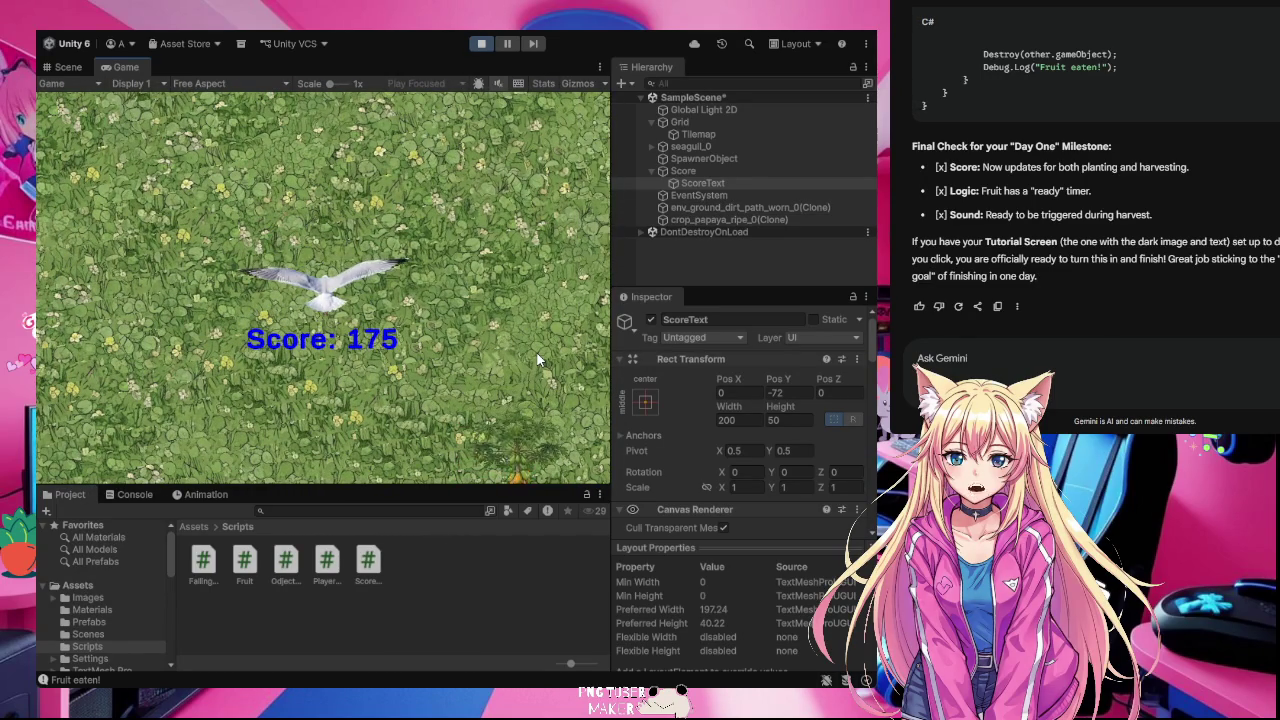
key("Down")
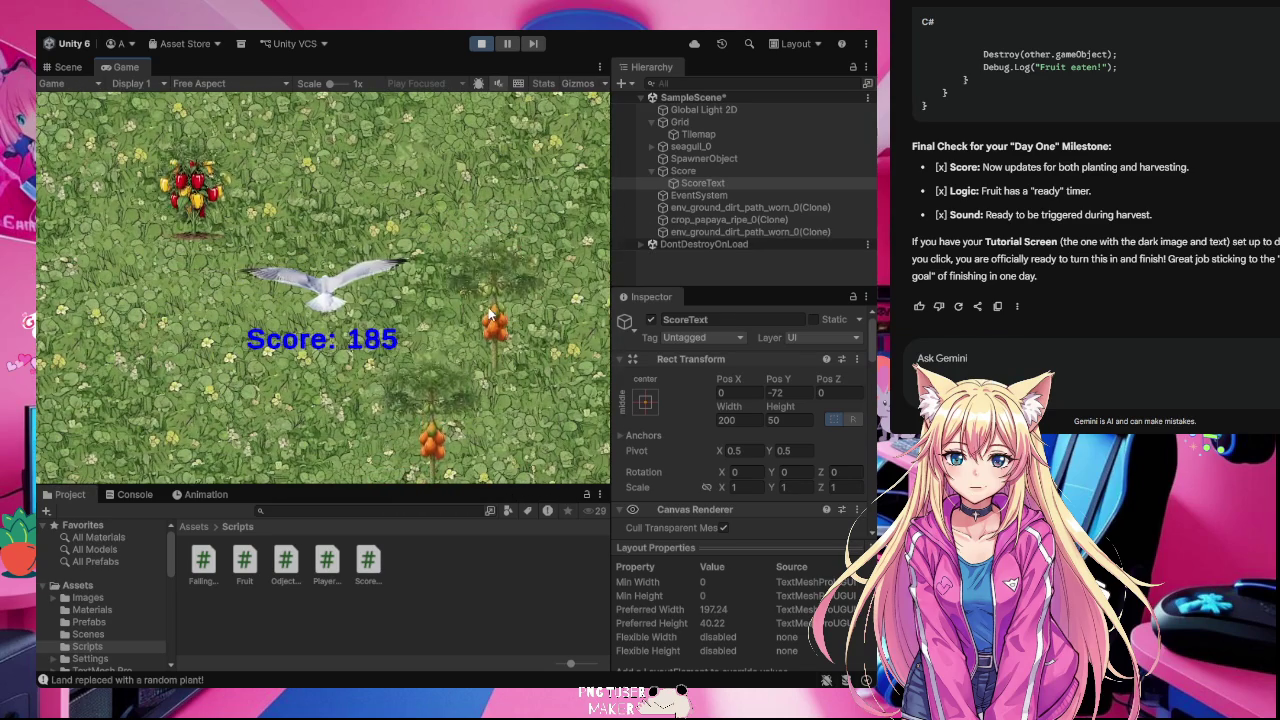
key("Up")
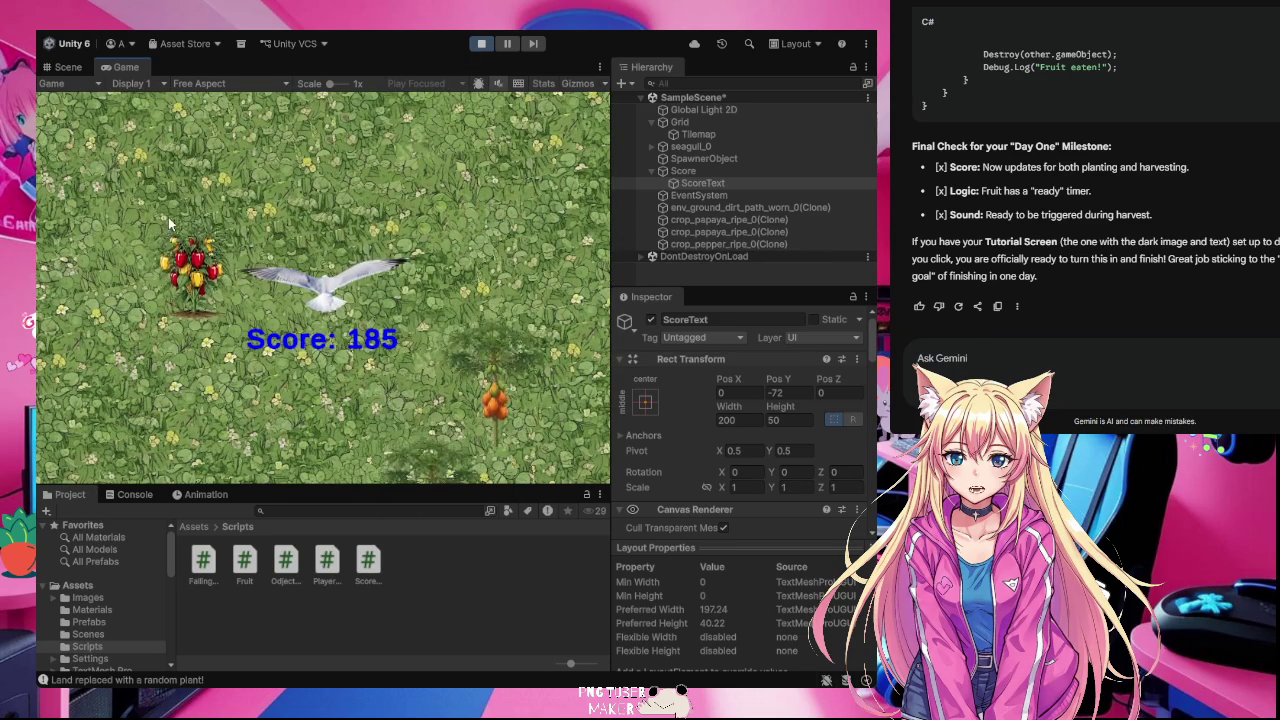
key("Up")
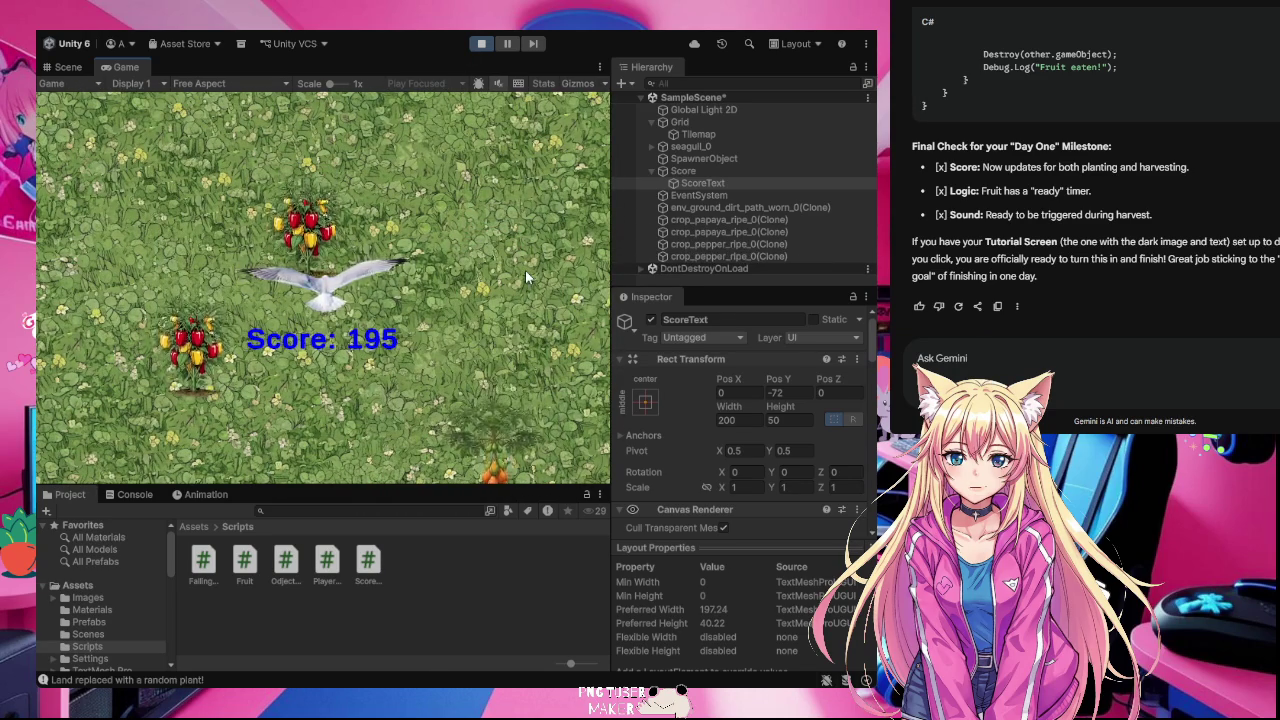
key("Up")
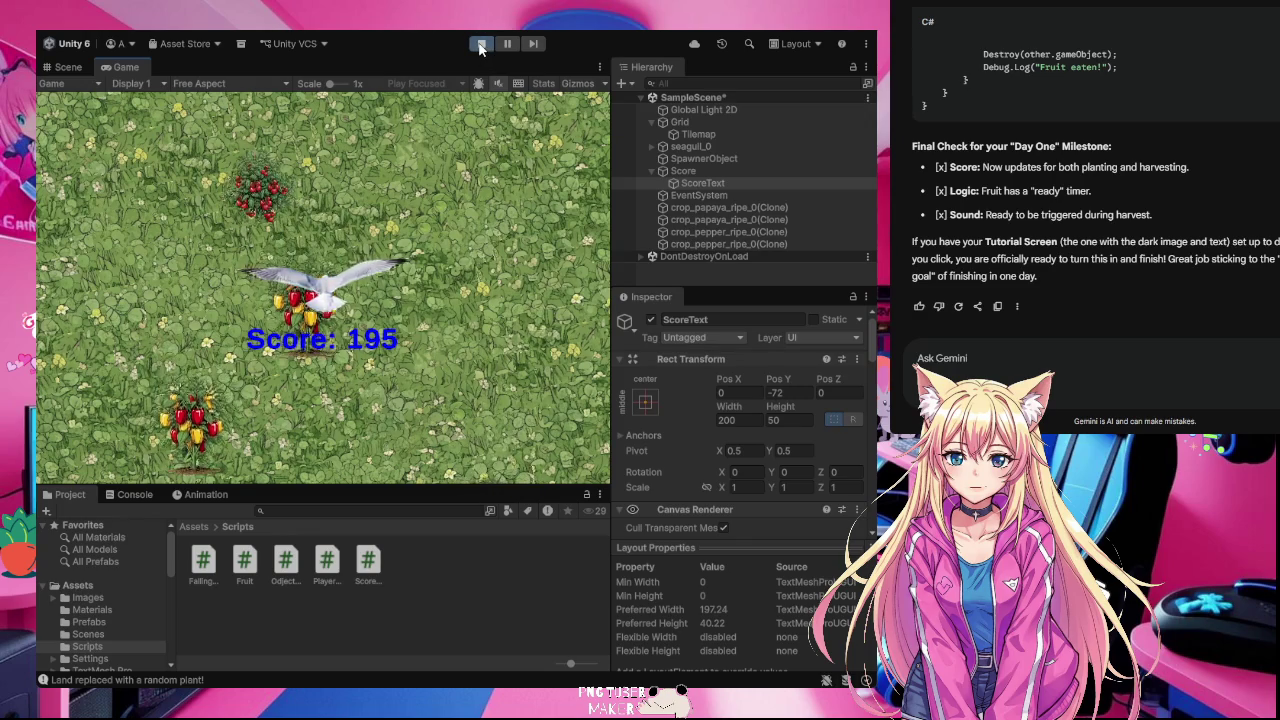
Step: Exit Play mode with Ctrl+P, returning to the Scene view with the Score: label
key("ctrl+p")
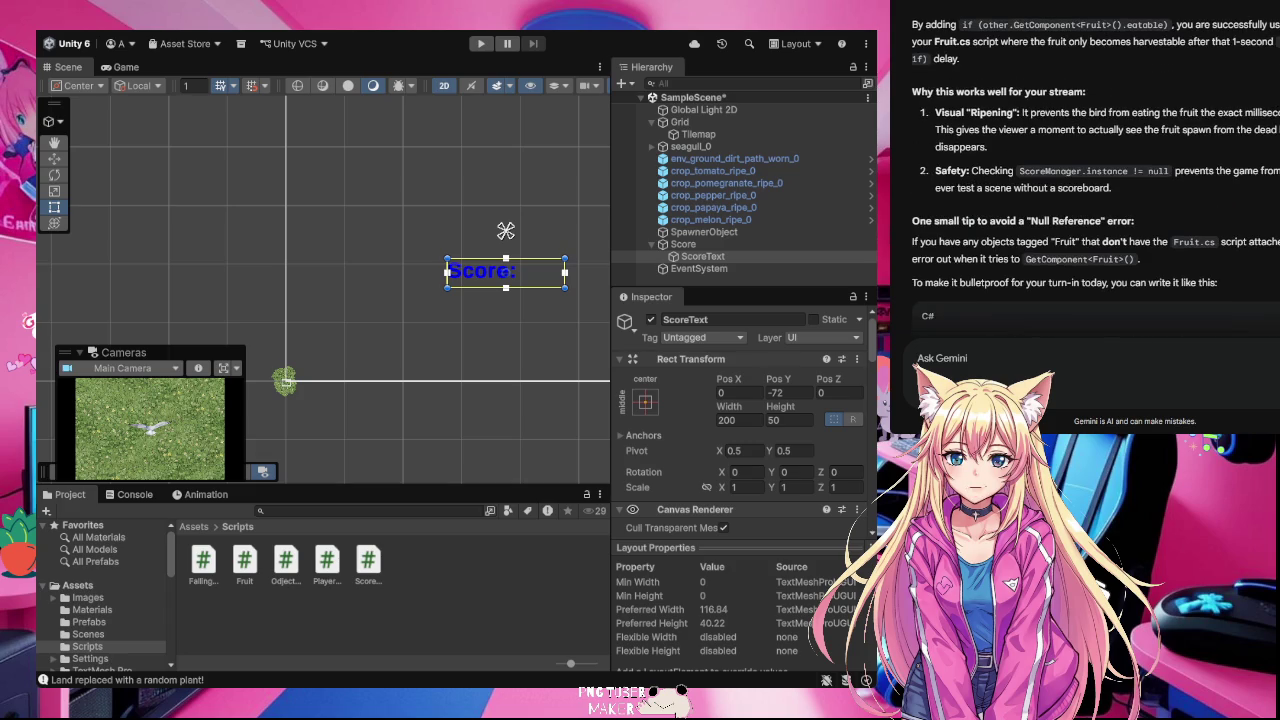
scroll(1096, 200, "up", 2)
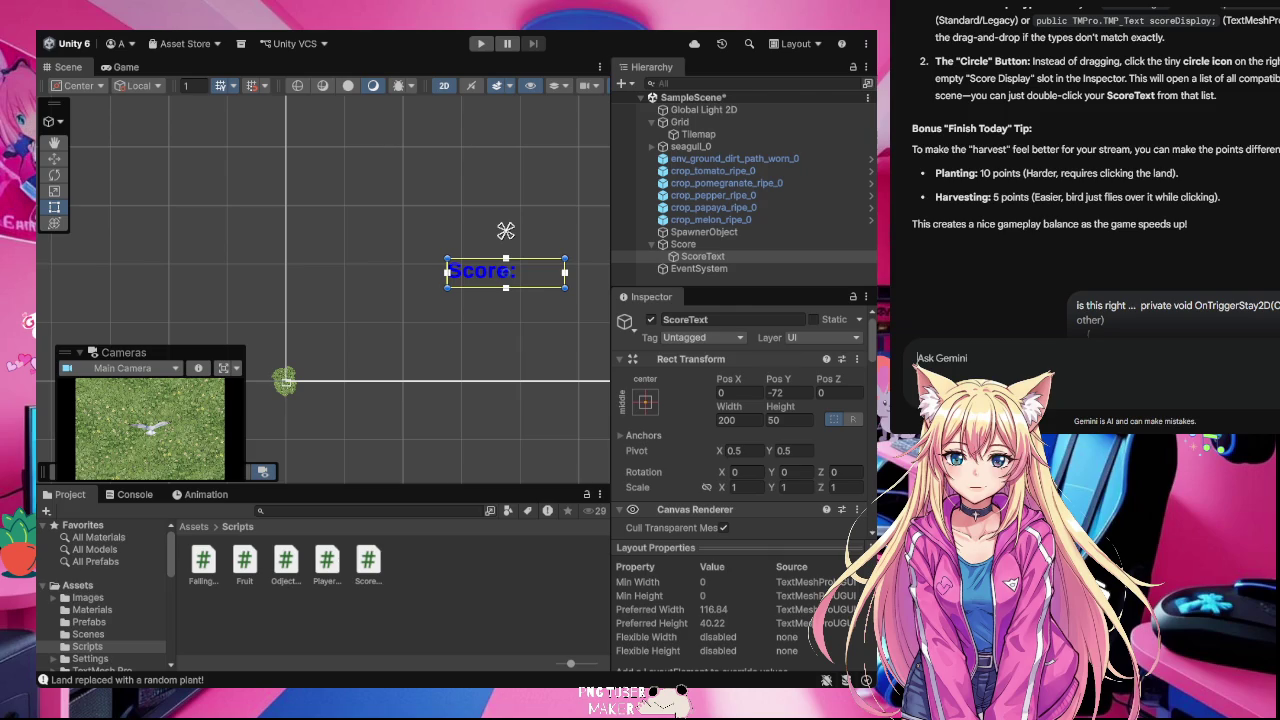
Step: Begin a new Gemini prompt reading 'now let's get the'
type("now (")
type("let's get t")
type("he")
Step: Deselect ScoreText, show the ObjectSpawner script in the Inspector, and extend the Gemini prompt with 'interval chan'
key("shift+d")
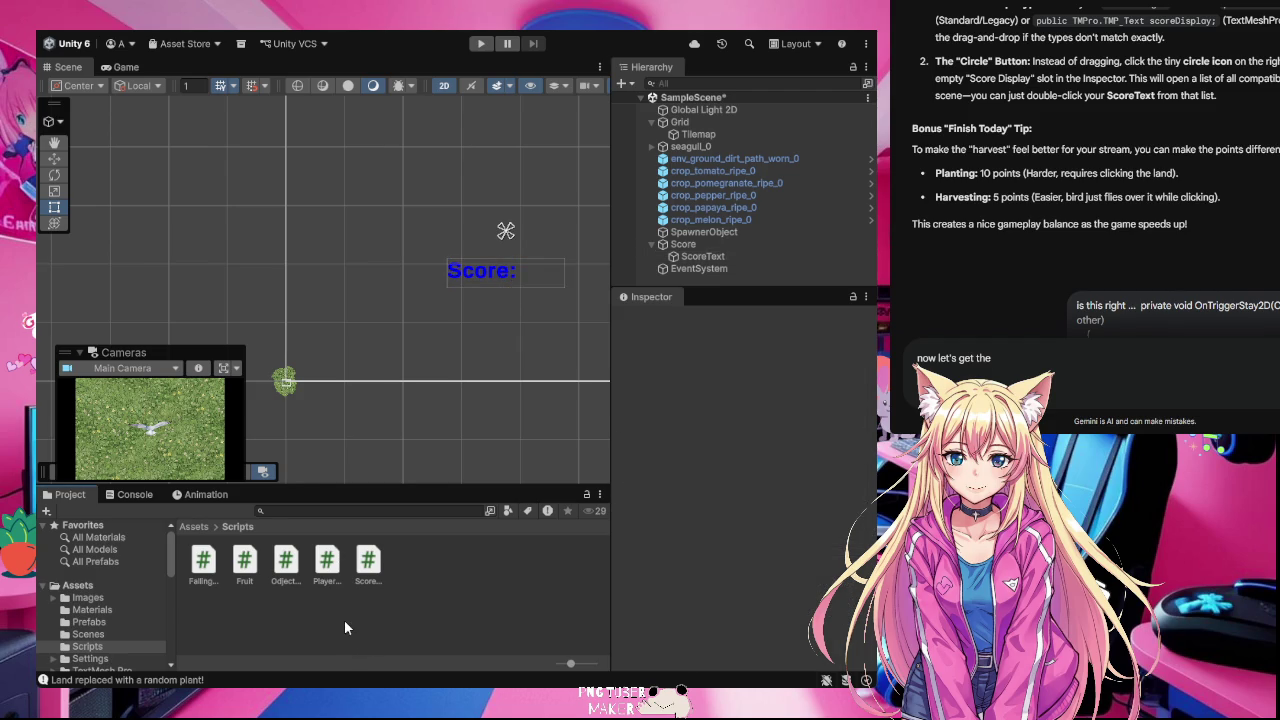
left_click(284, 567)
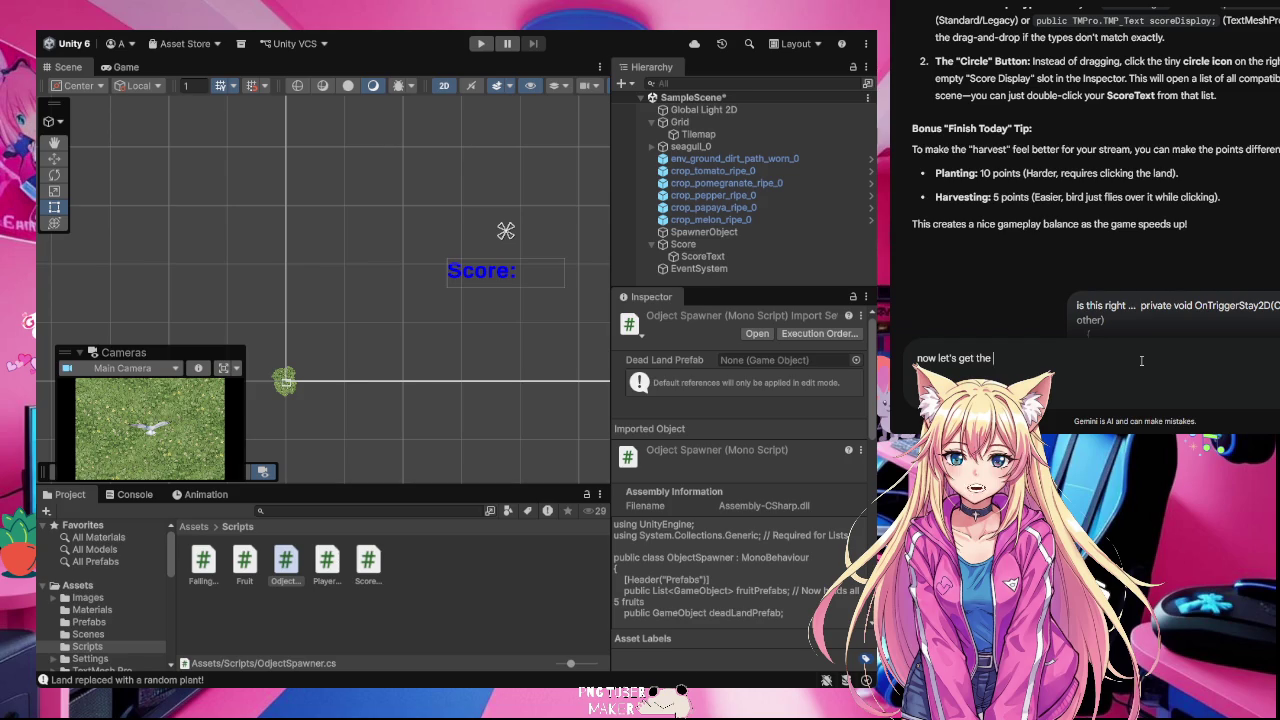
type("inter")
type("val")
type(" chan")
Step: Fix the prompt to 'now let's get the interval increasing' and send it to Gemini
key("BackSpace")
key("BackSpace")
key("BackSpace")
type("ncreasing")
key("Return")
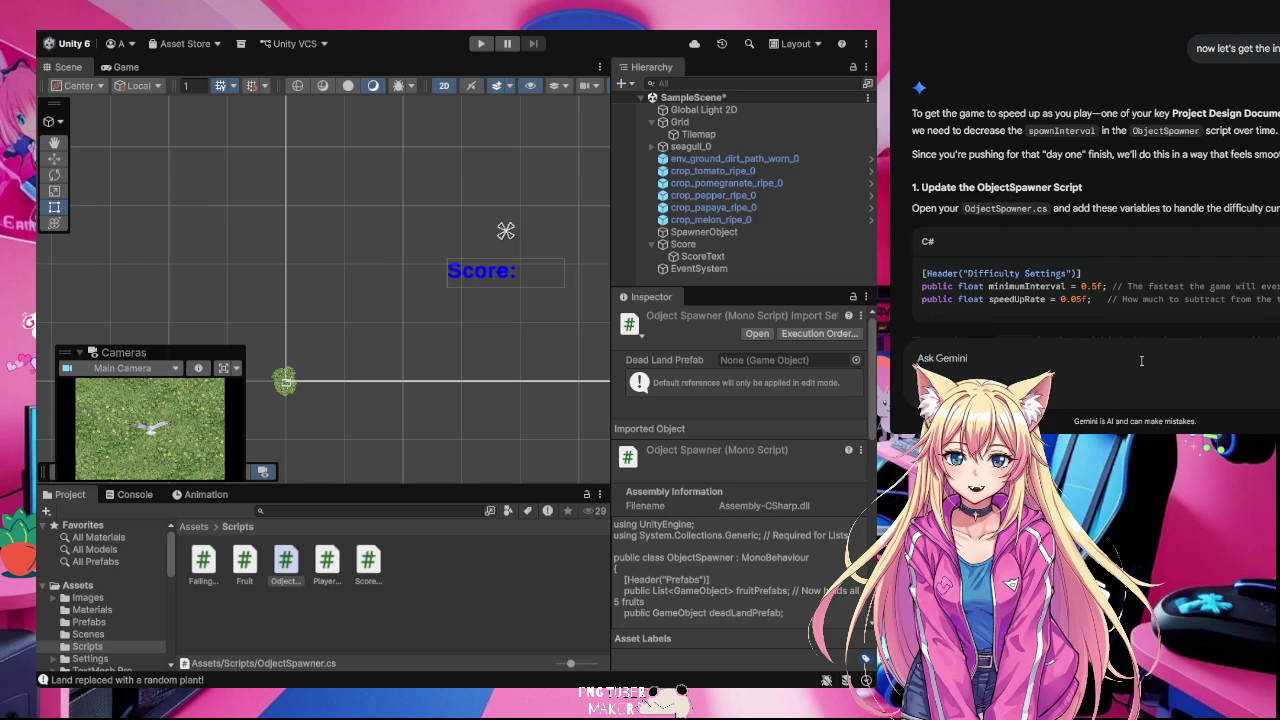
left_click(1141, 361)
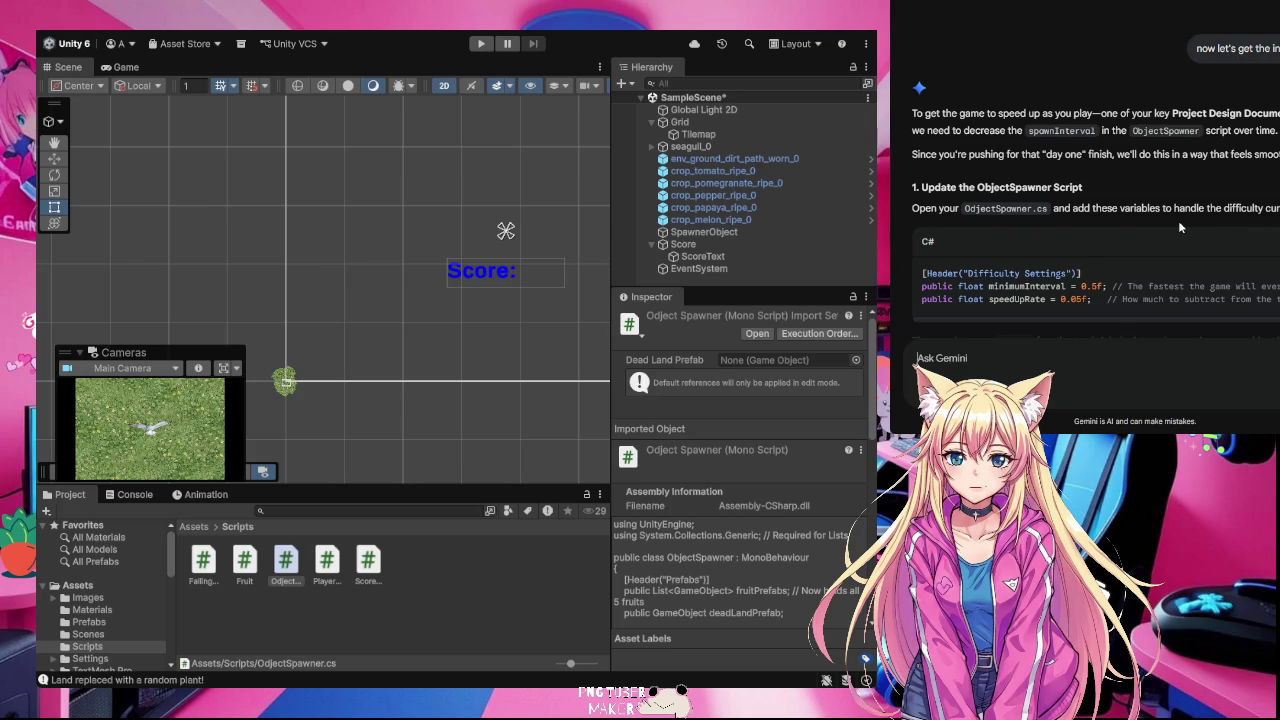
Step: Scroll Gemini's reply down to the instructions for updating the Update function
scroll(1178, 220, "down", 1)
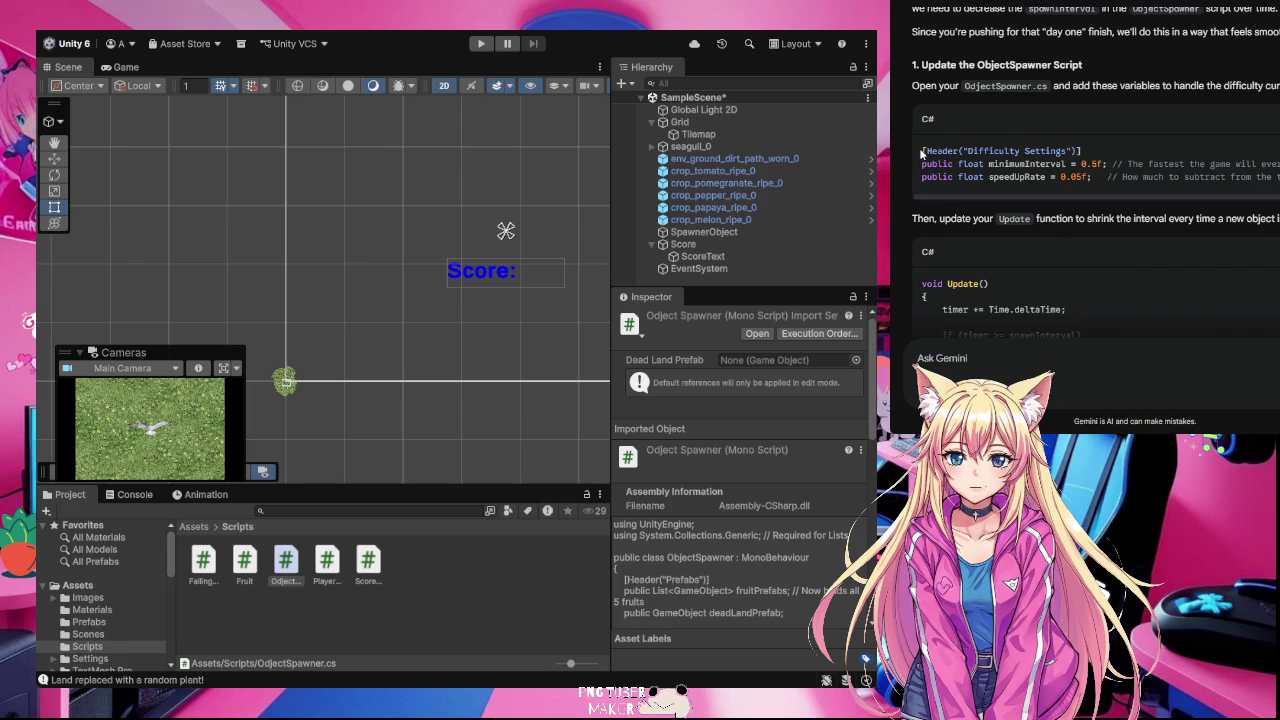
mouse_move(922, 152)
left_mouse_down()
mouse_move(1020, 168)
mouse_move(1057, 192)
mouse_move(1105, 182)
left_mouse_up()
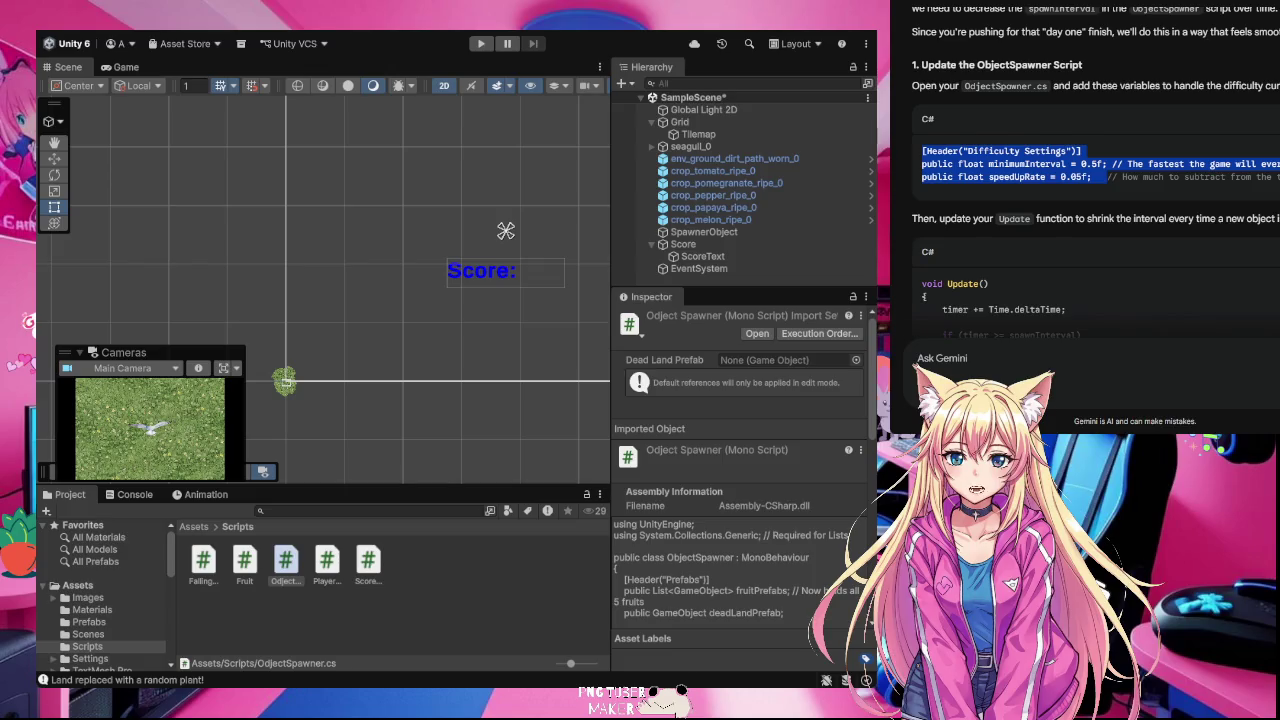
key("alt+Tab")
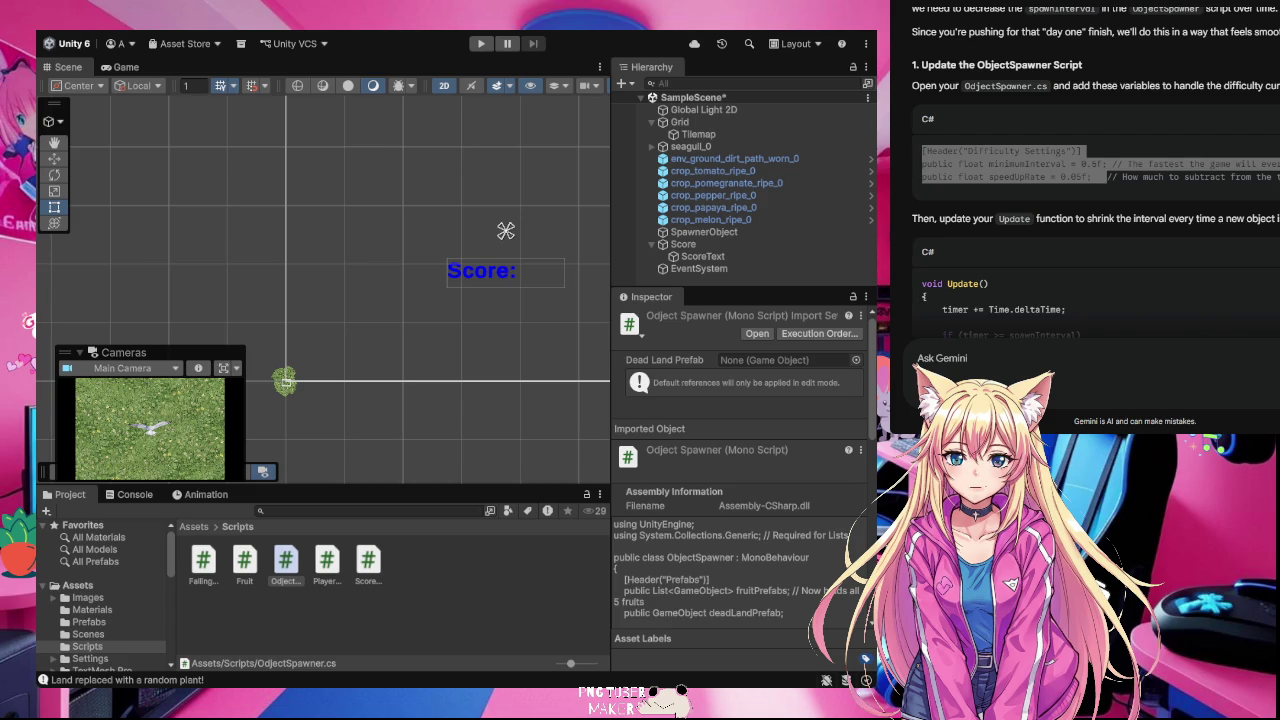
Step: Select Gemini's SPEED UP LOGIC block, from its comment through the closing brace, for reuse
scroll(1095, 200, "down", 3)
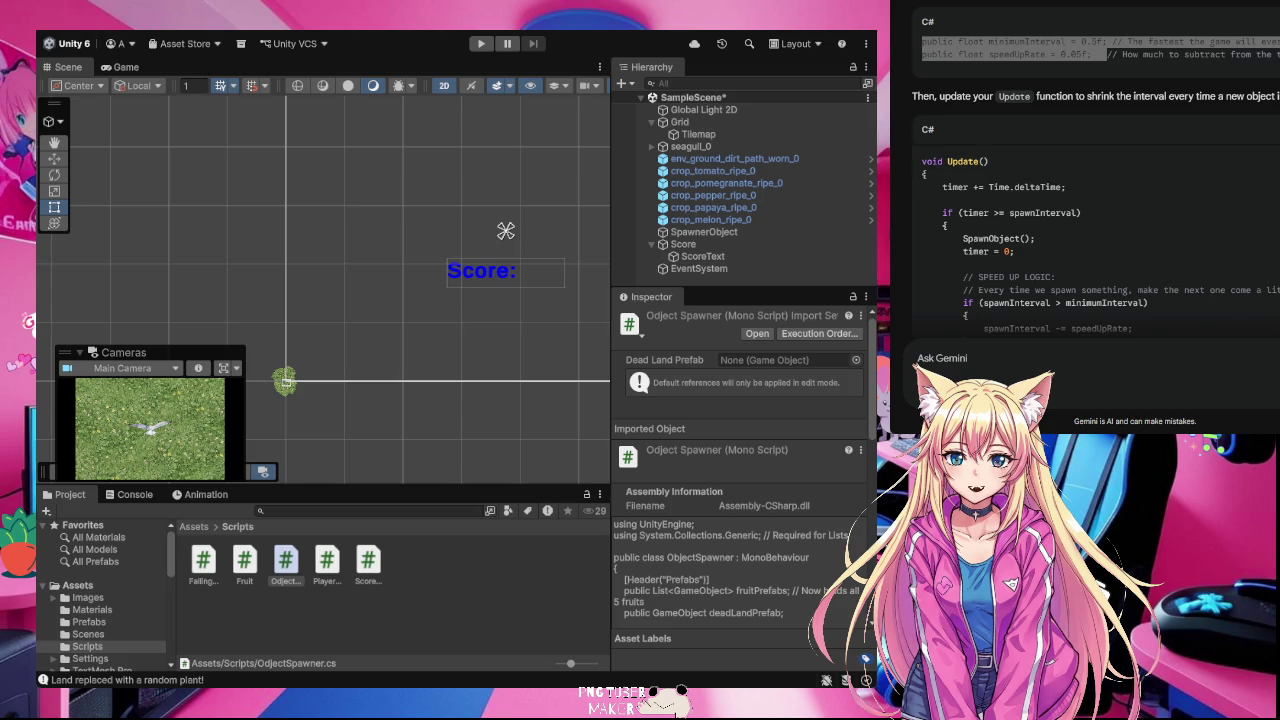
scroll(1096, 185, "down", 1)
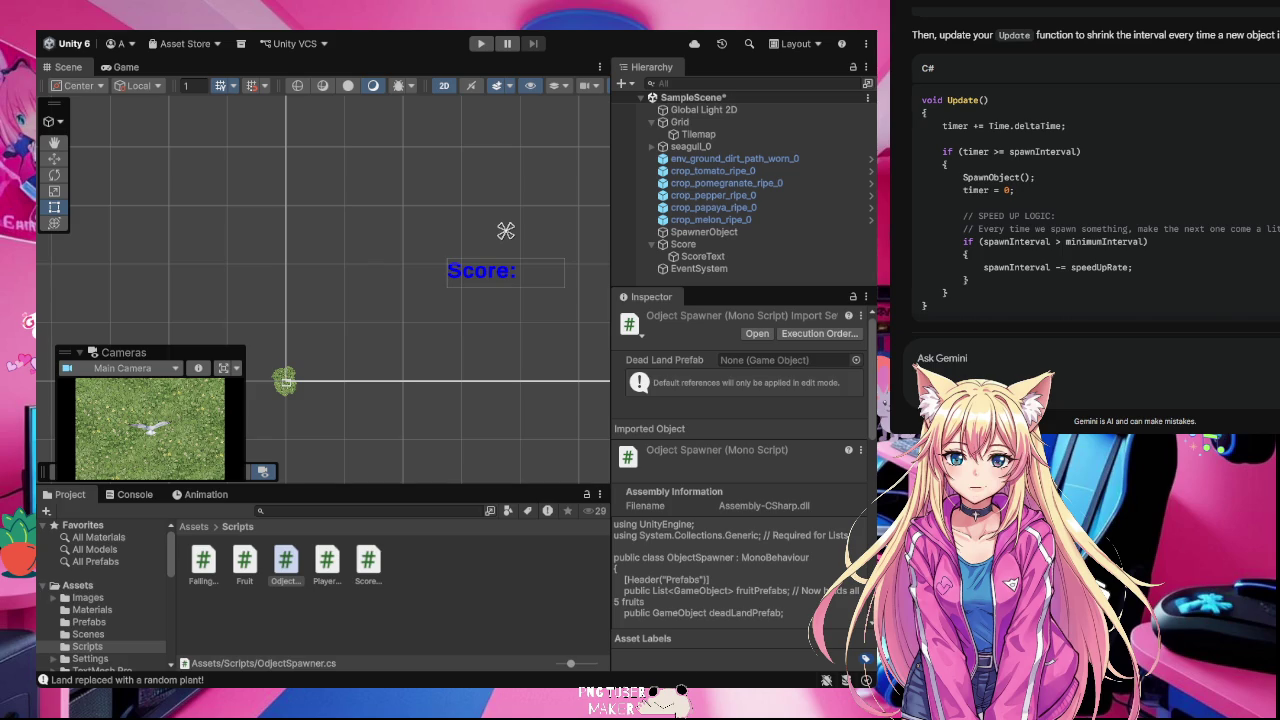
left_click_drag(963, 215, 1002, 264)
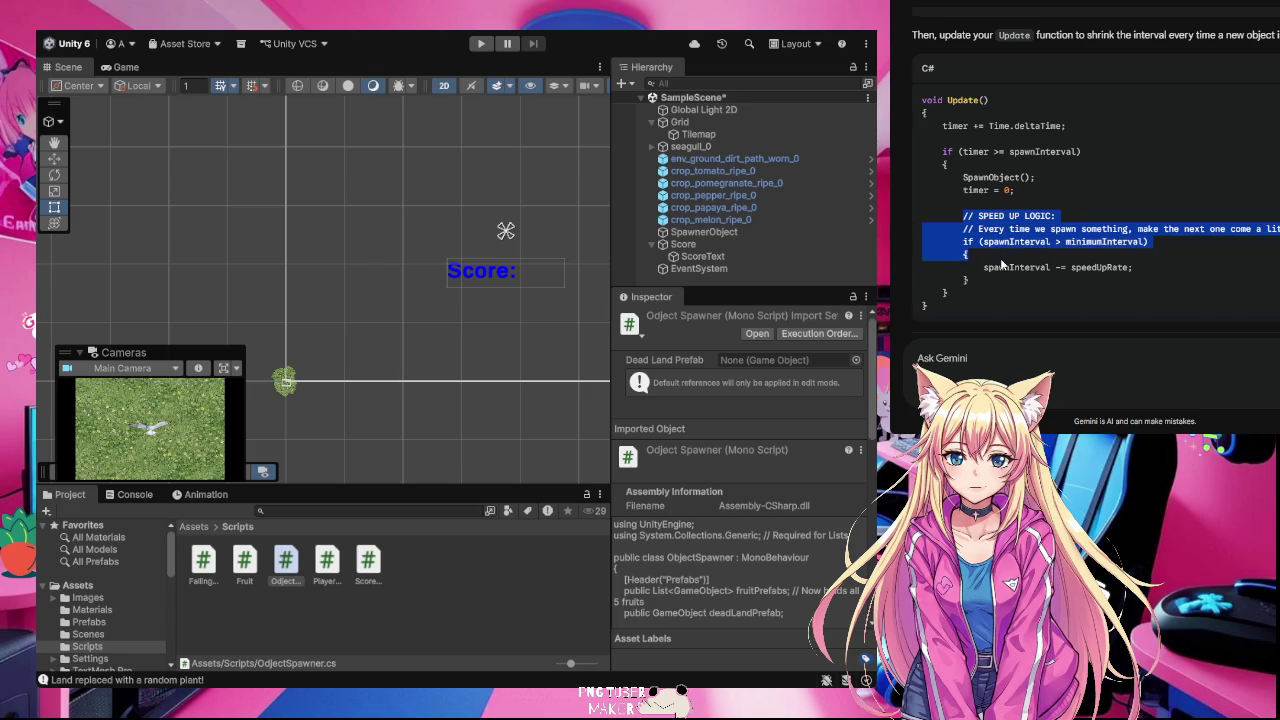
left_click_drag(1002, 264, 1141, 272)
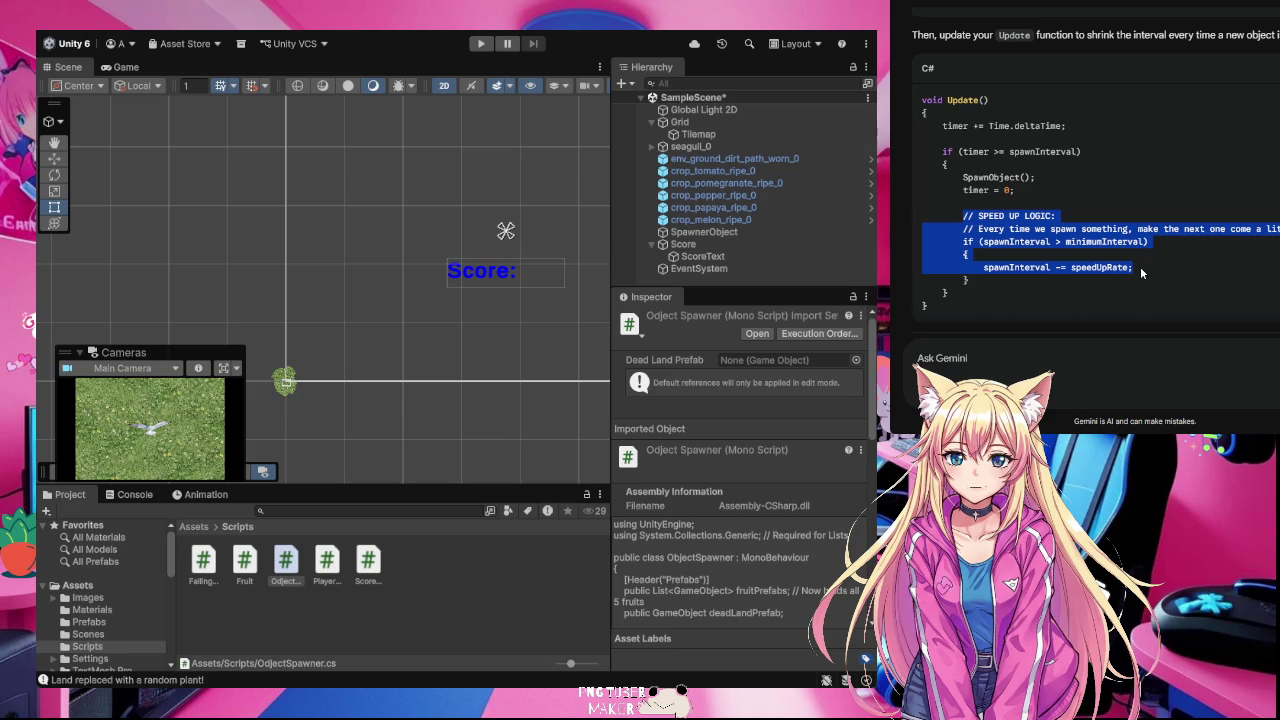
left_click_drag(1141, 272, 1140, 281)
key("alt+Tab")
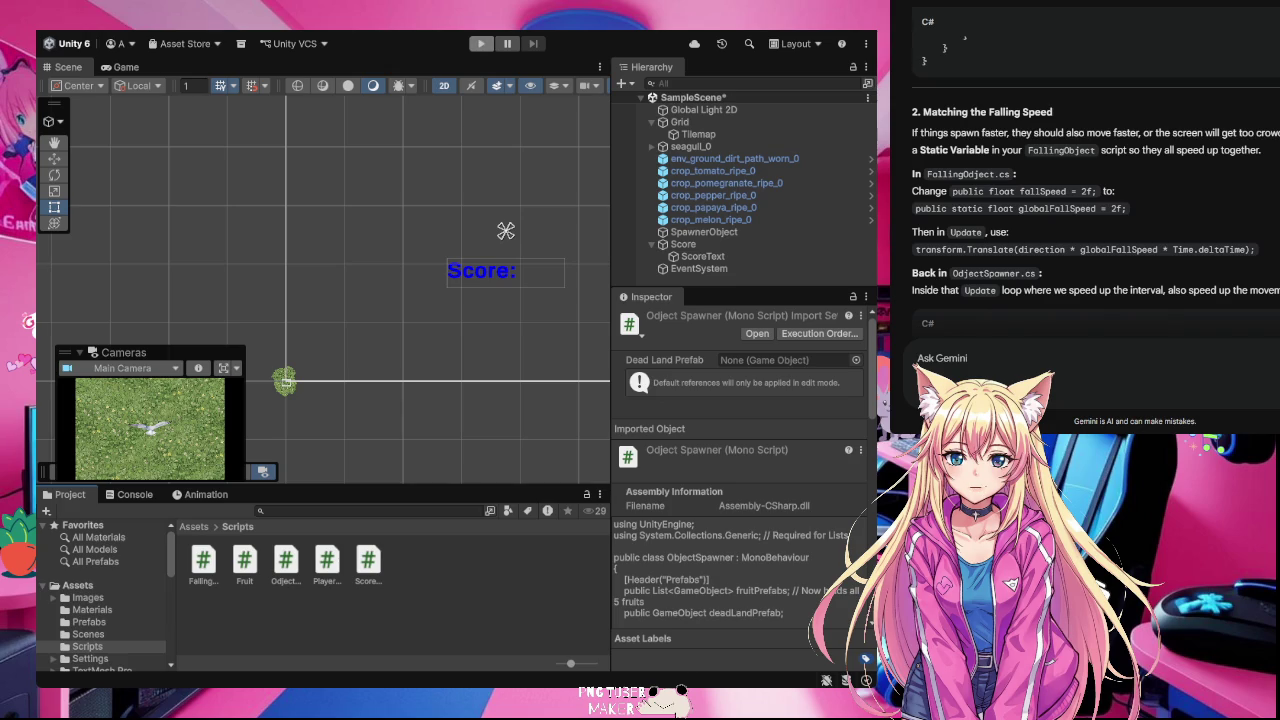
Step: Enter Play mode with Ctrl+P to test the updated object spawner
key("ctrl+p")
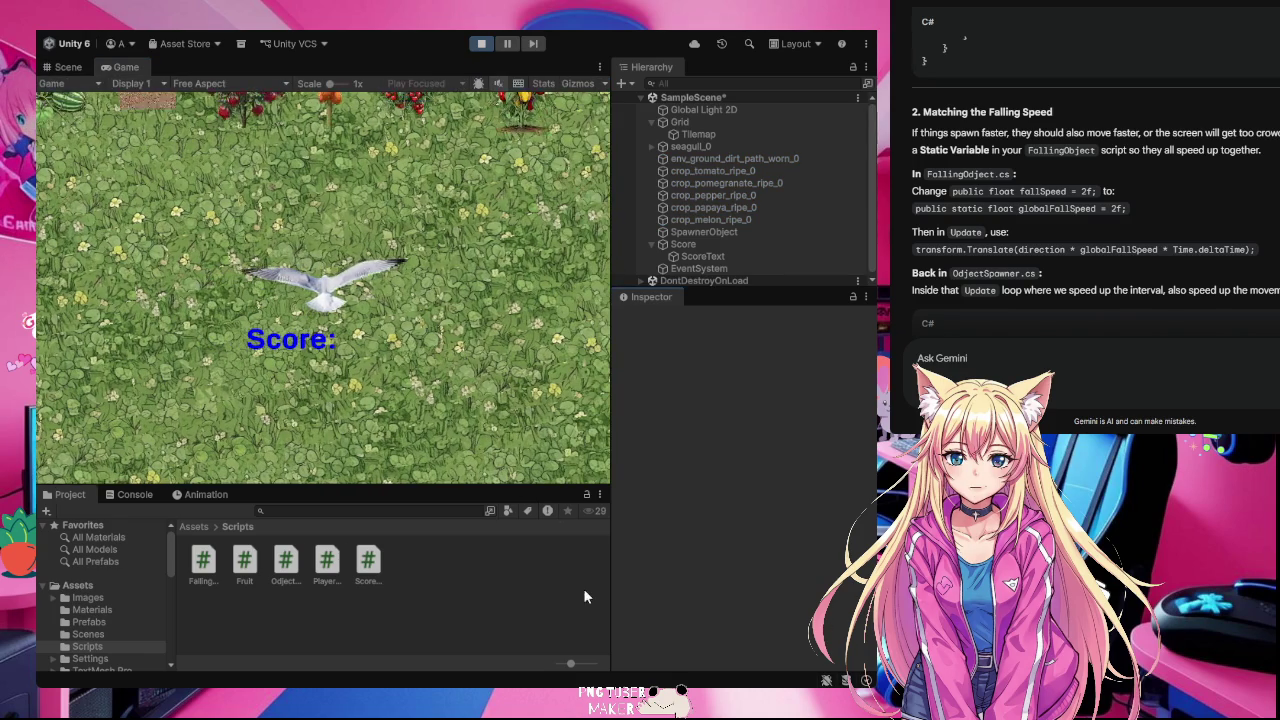
Step: Playtest by turning falling dirt tiles into plants and eating papaya and pomegranate to raise the score
left_click(152, 177)
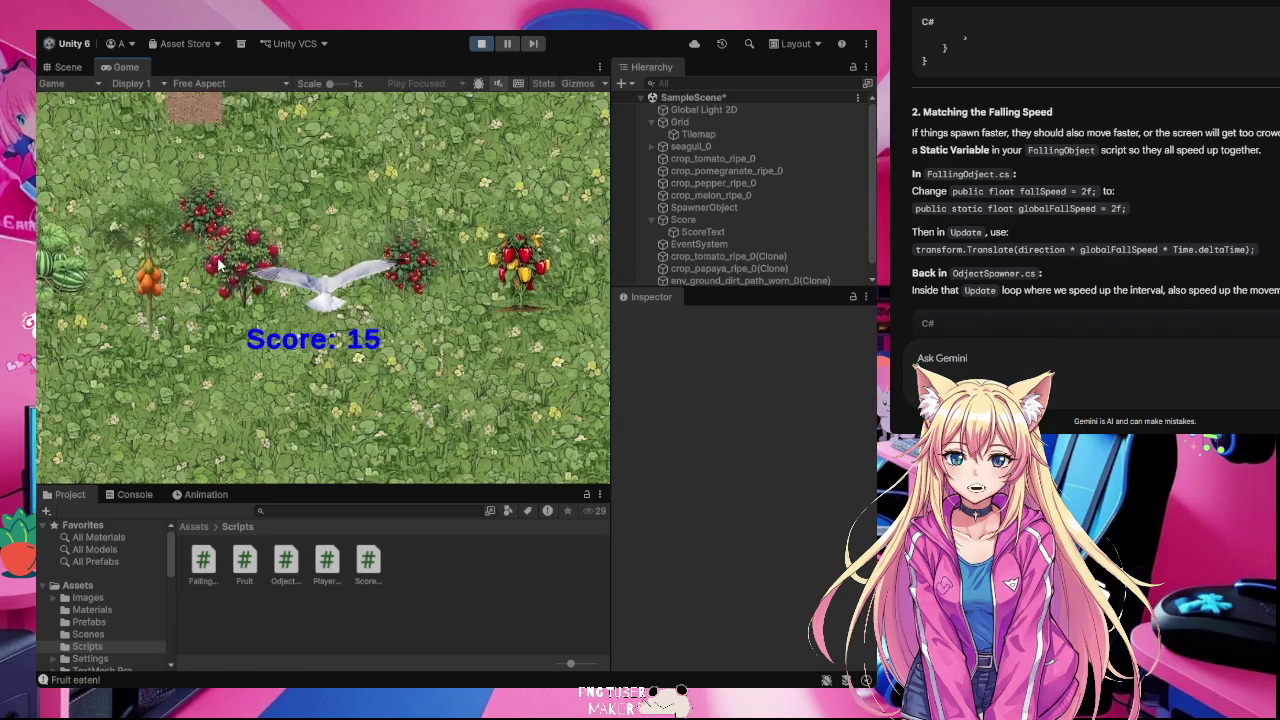
left_click(388, 170)
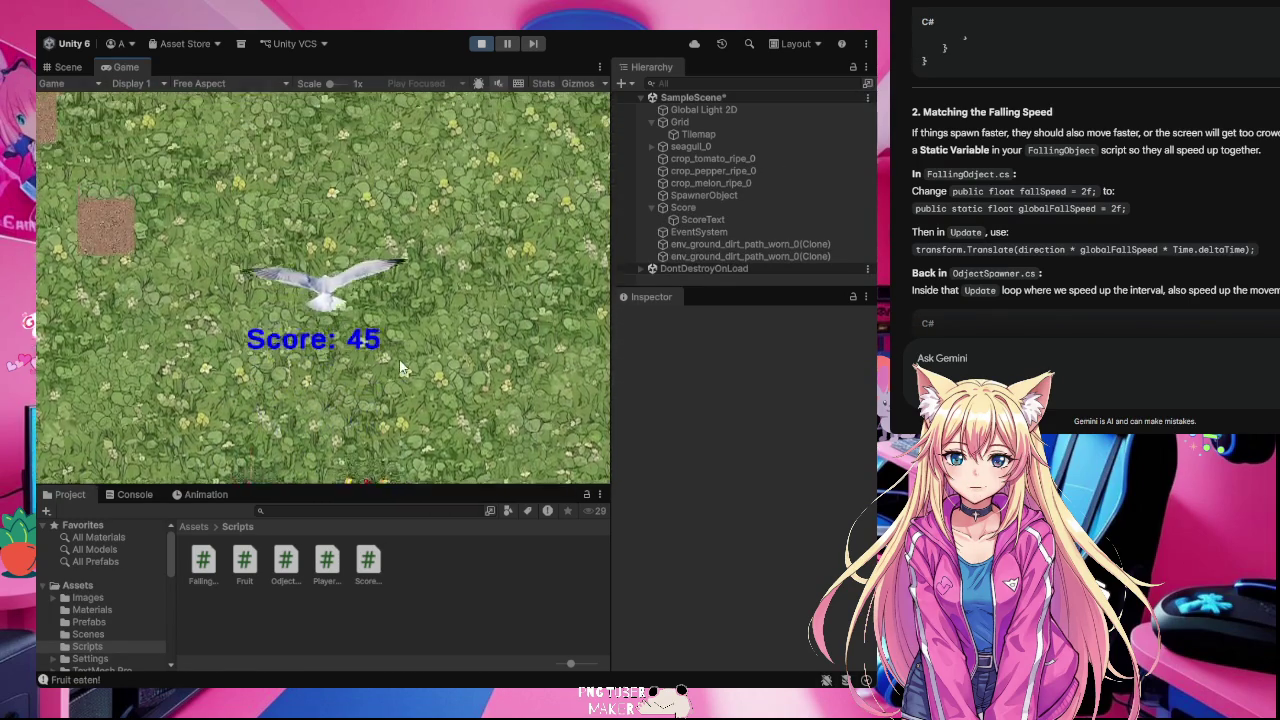
left_click(215, 275)
left_click(205, 250)
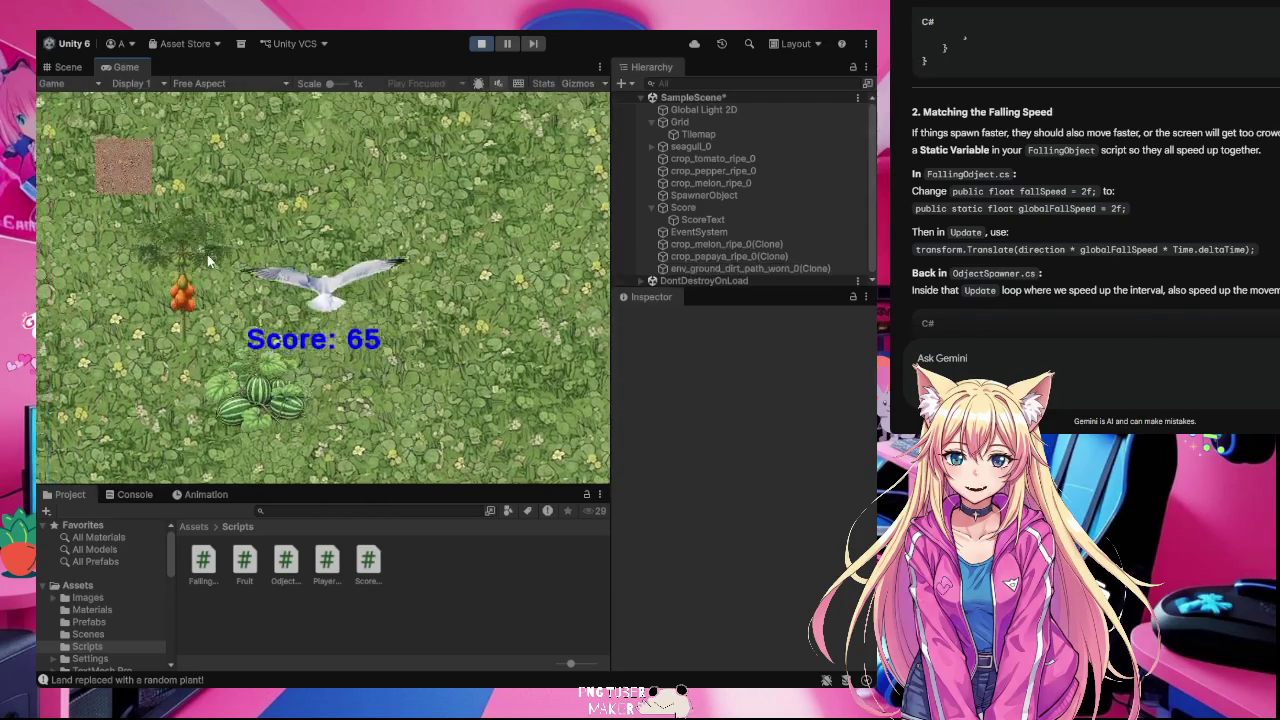
left_click(165, 255)
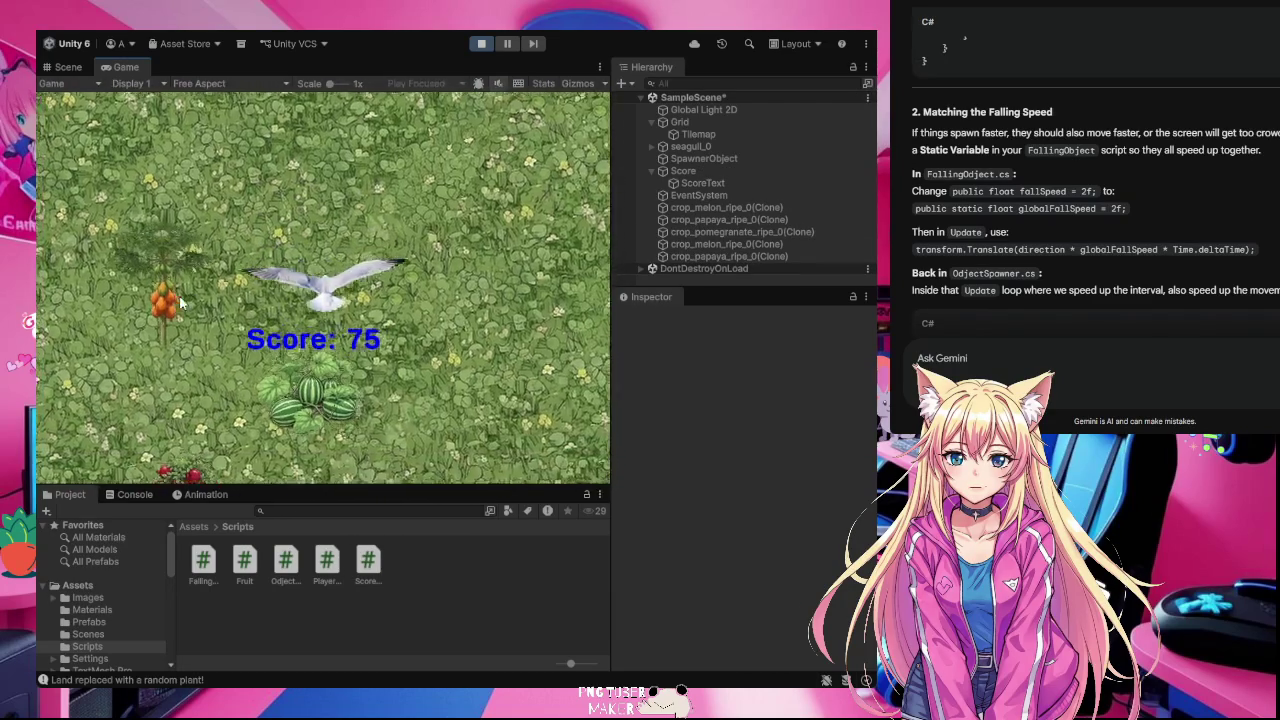
left_click(168, 297)
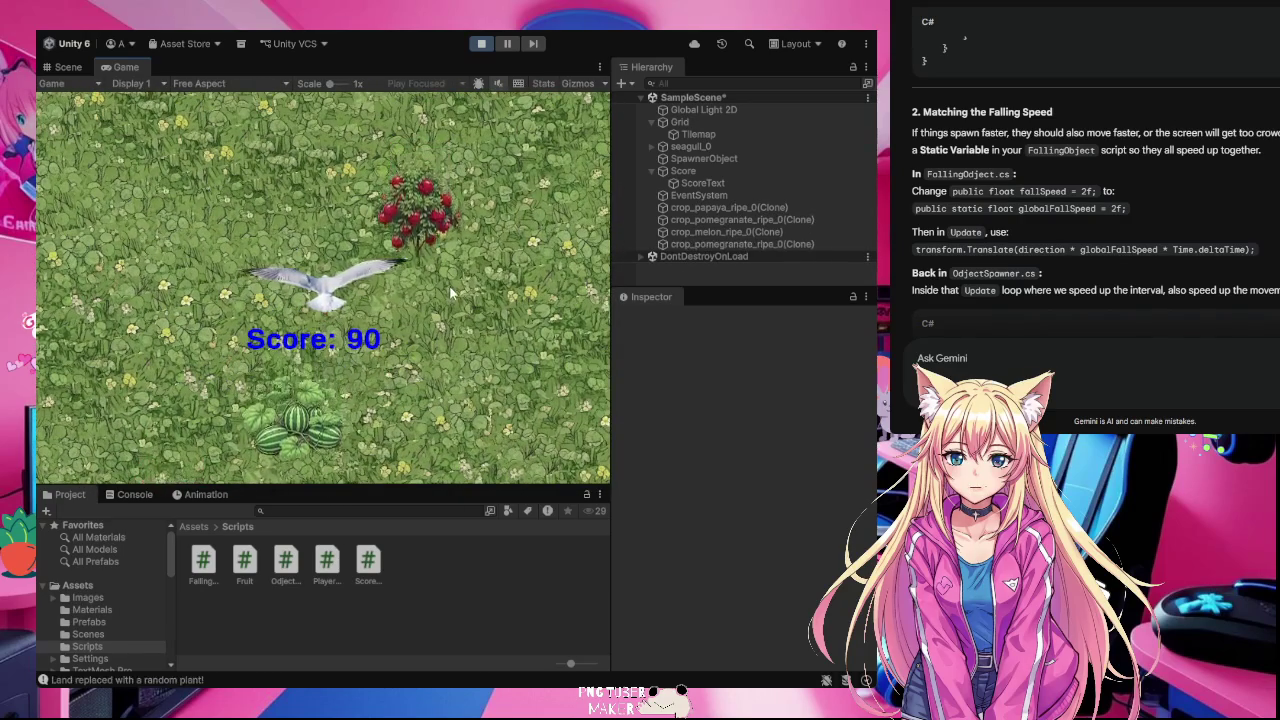
left_click(435, 282)
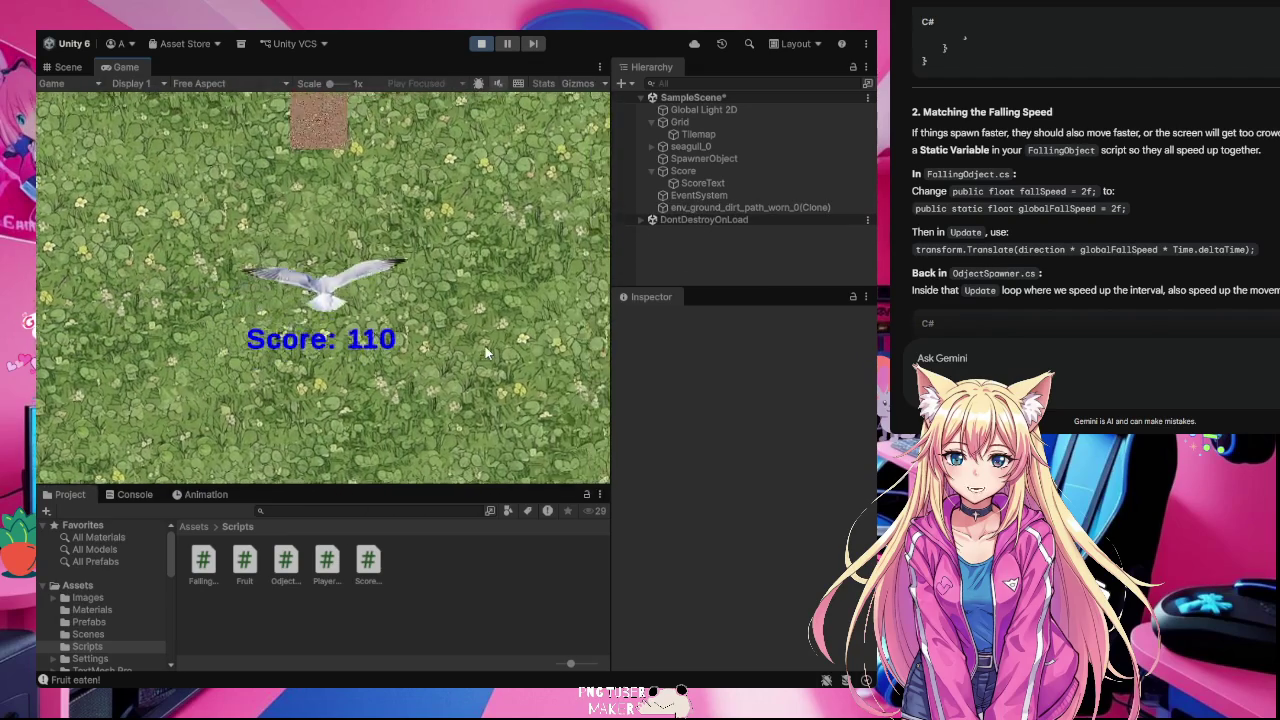
left_click(350, 195)
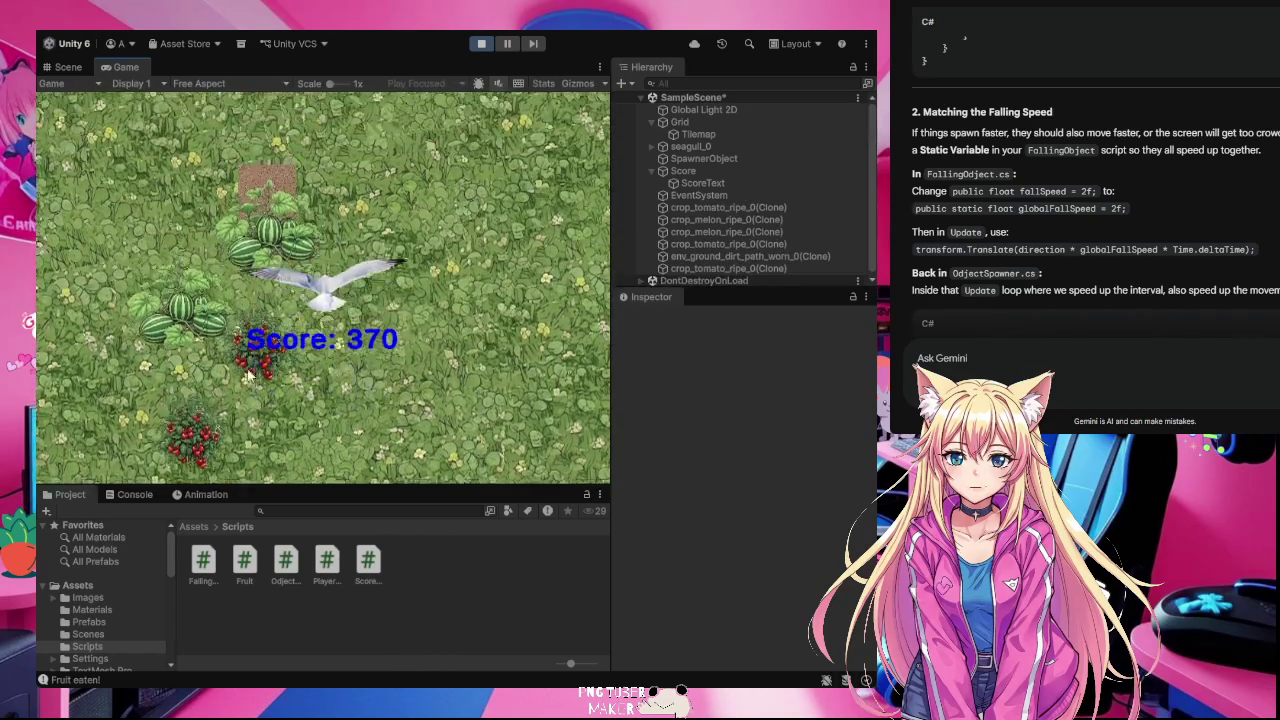
Step: Plant crops on three more dirt patches, then stop the running game
left_click(378, 397)
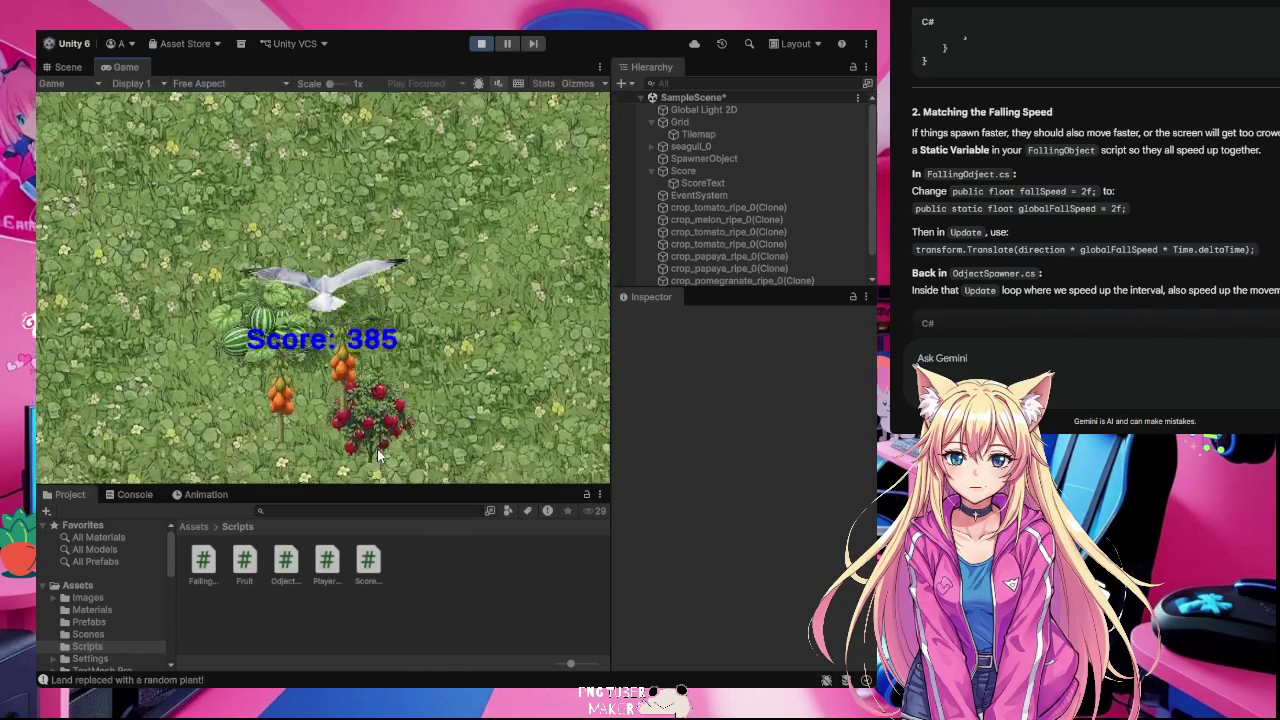
left_click(288, 410)
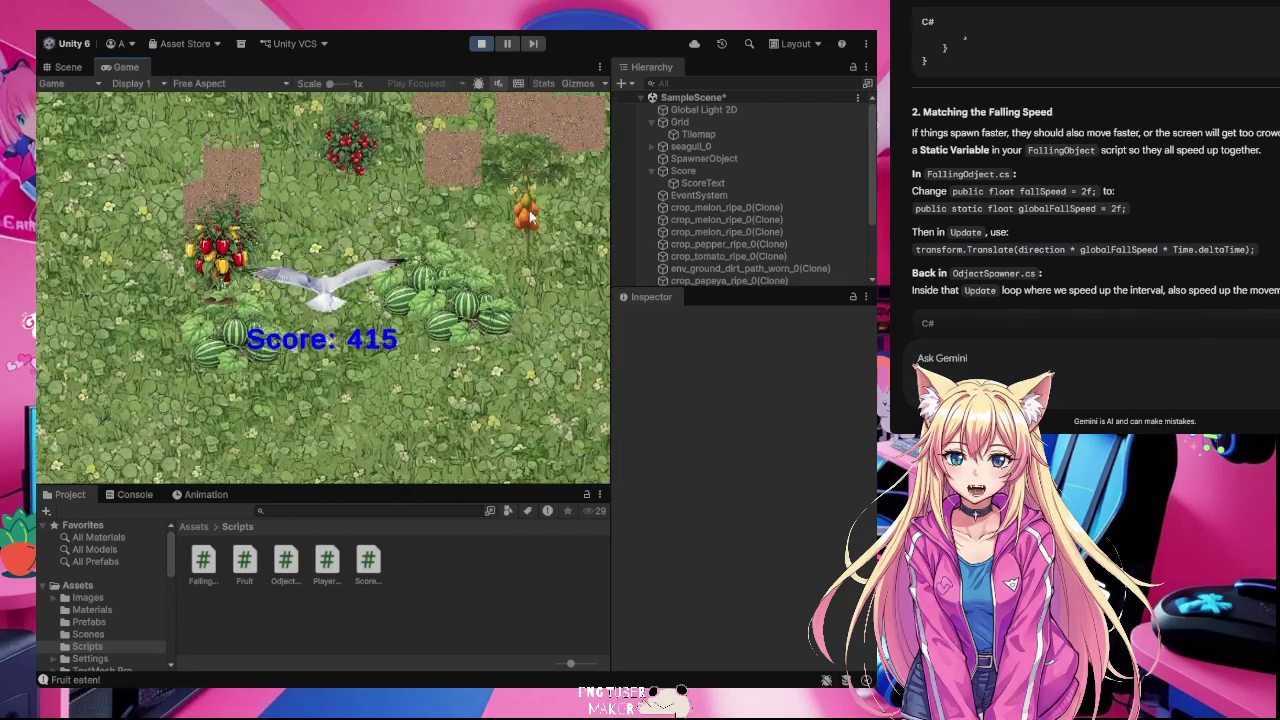
left_click(518, 160)
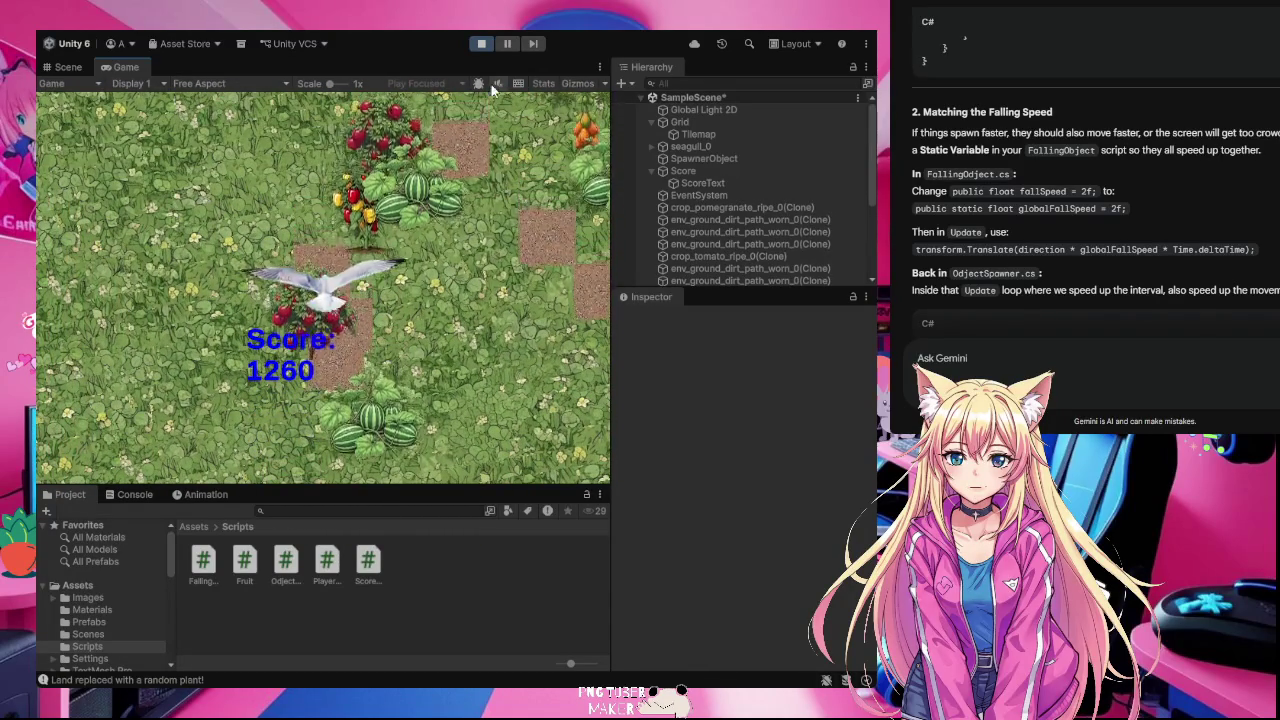
left_click(479, 45)
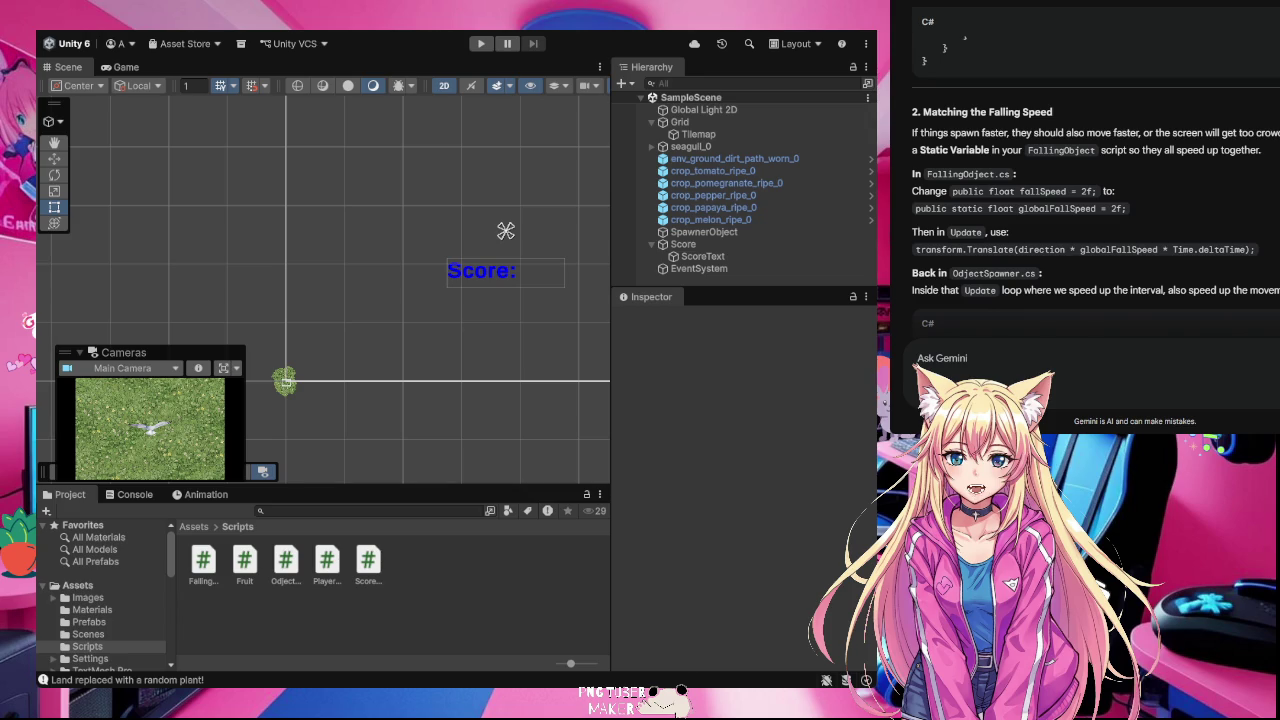
scroll(1090, 200, "up", 1)
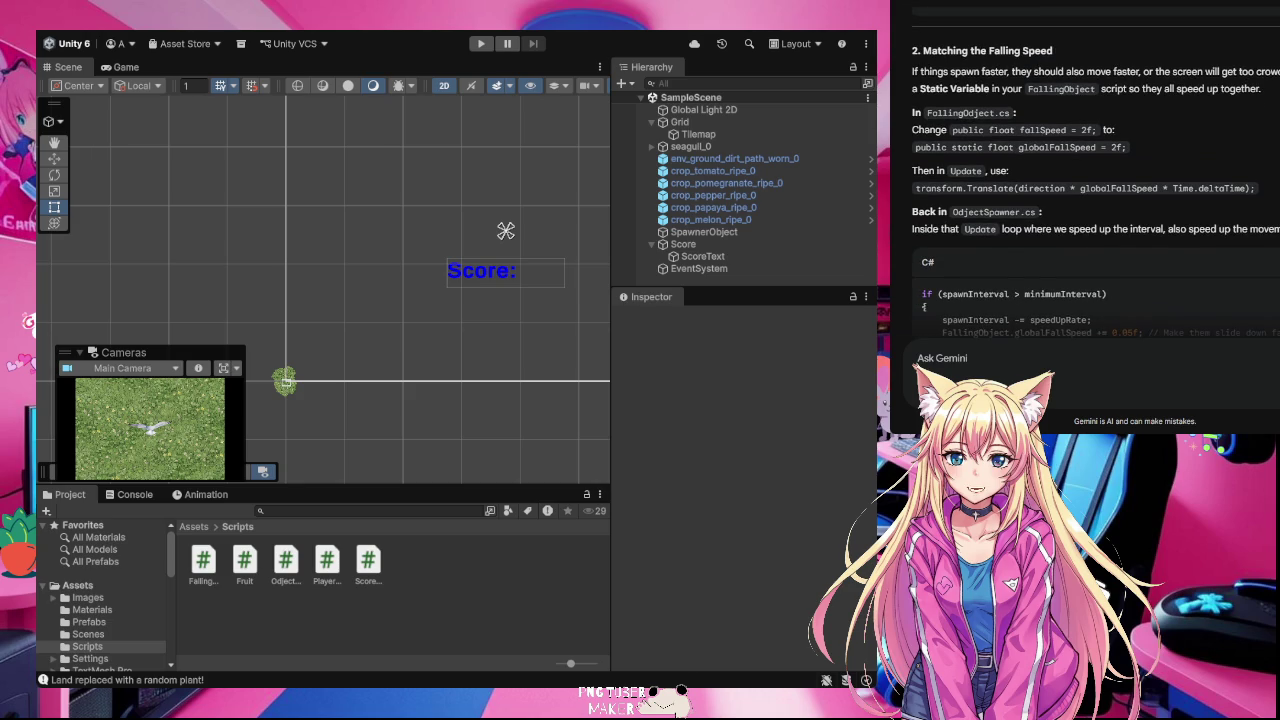
scroll(1090, 200, "down", 5)
scroll(1090, 200, "down", 1)
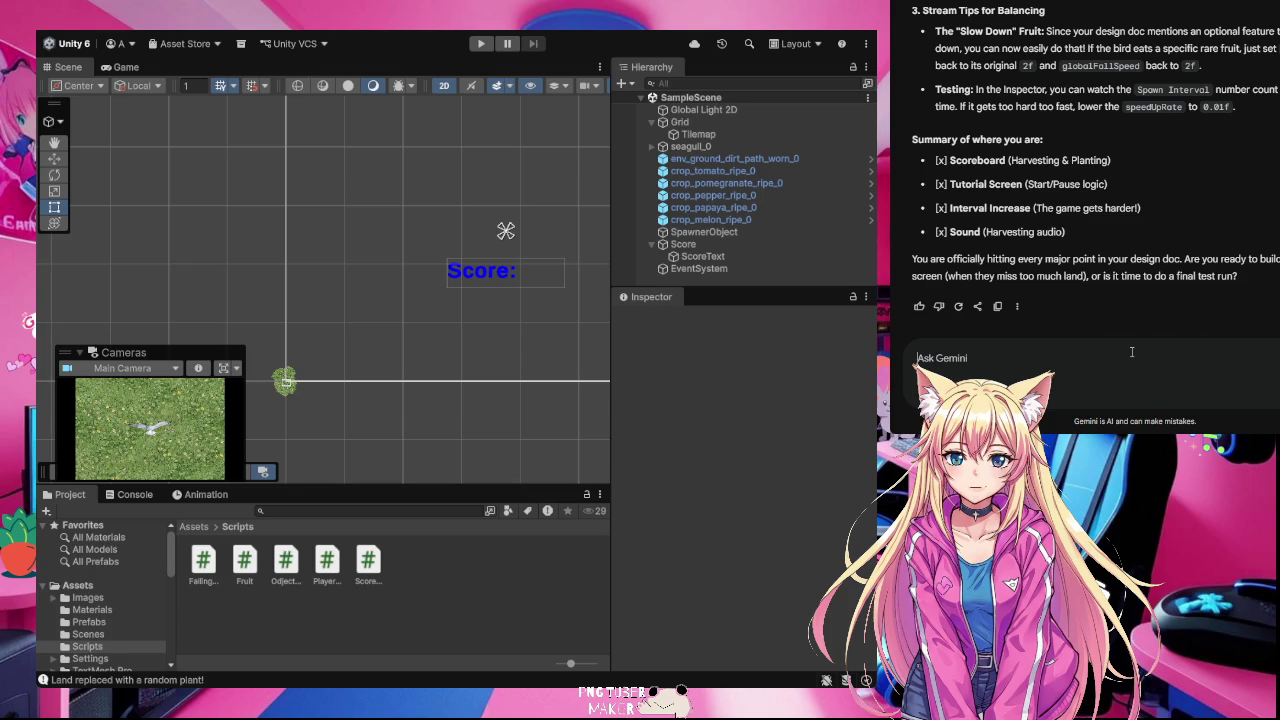
Step: Ask Gemini 'can I add a on click sound' and scroll through its answer
type("can I add a ")
type("on click soun")
type("d")
key("Return")
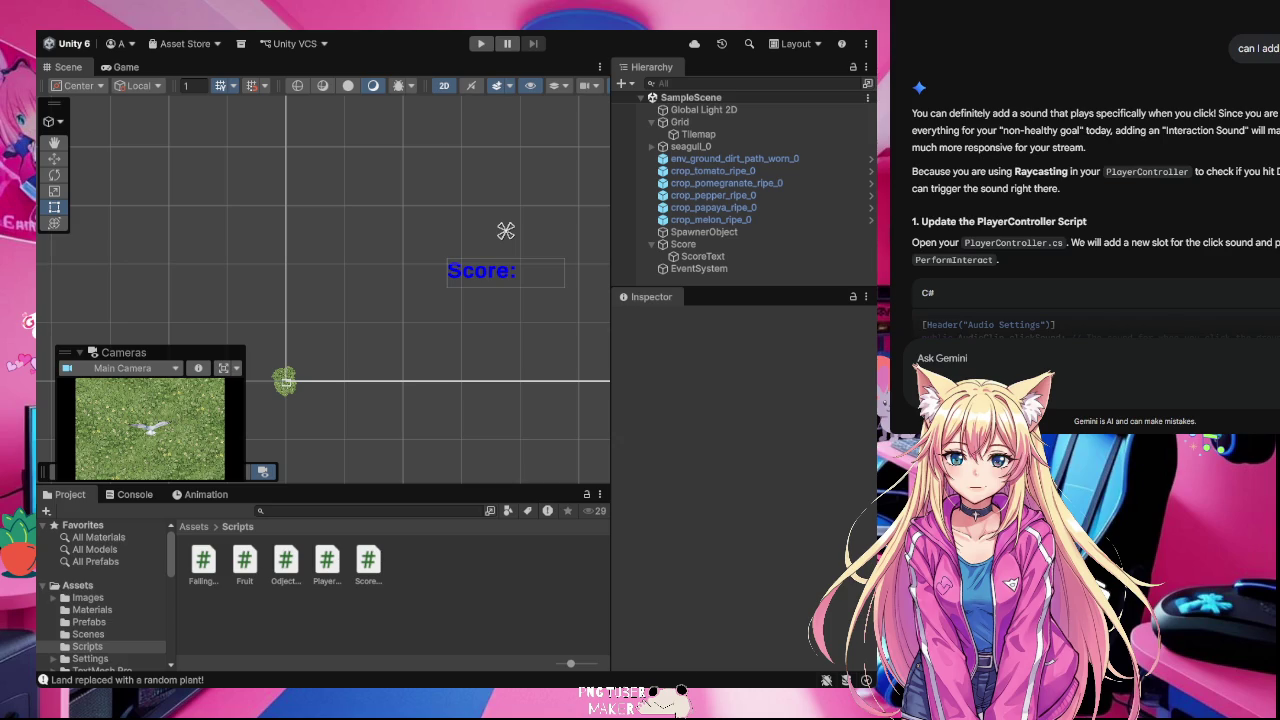
scroll(1230, 236, "down", 1)
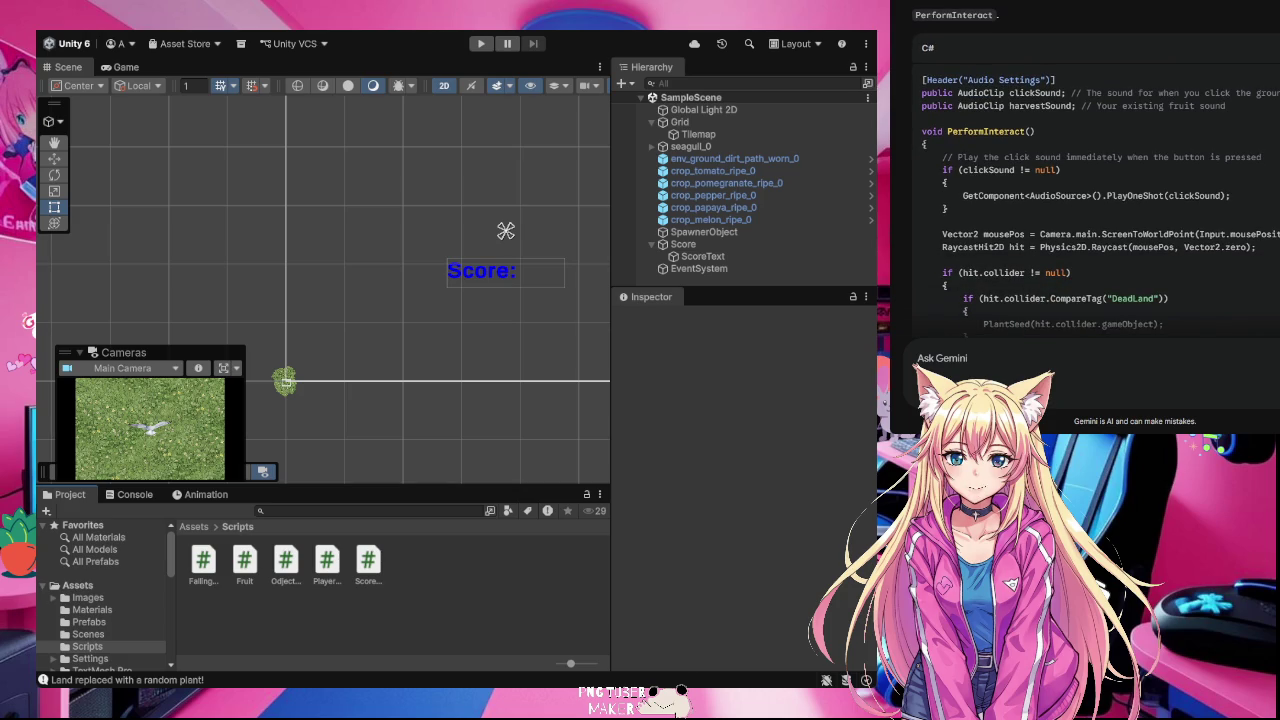
scroll(140, 646, "down", 2)
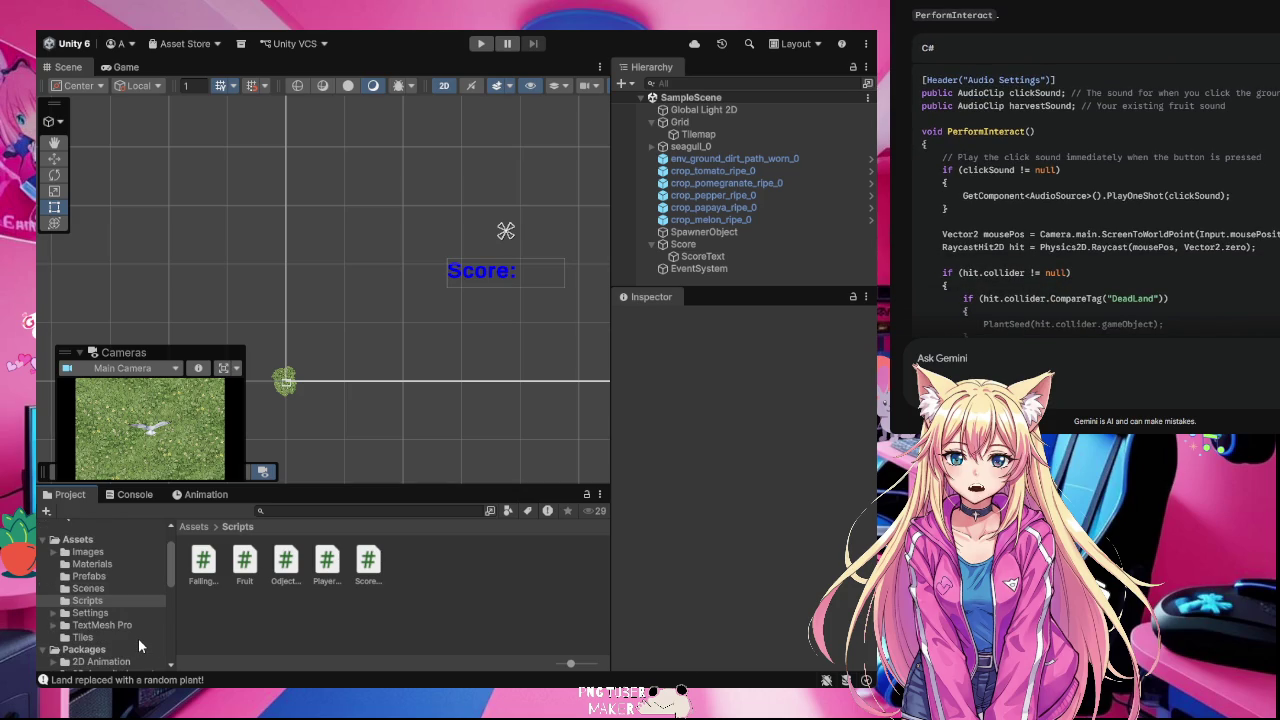
scroll(138, 638, "down", 4)
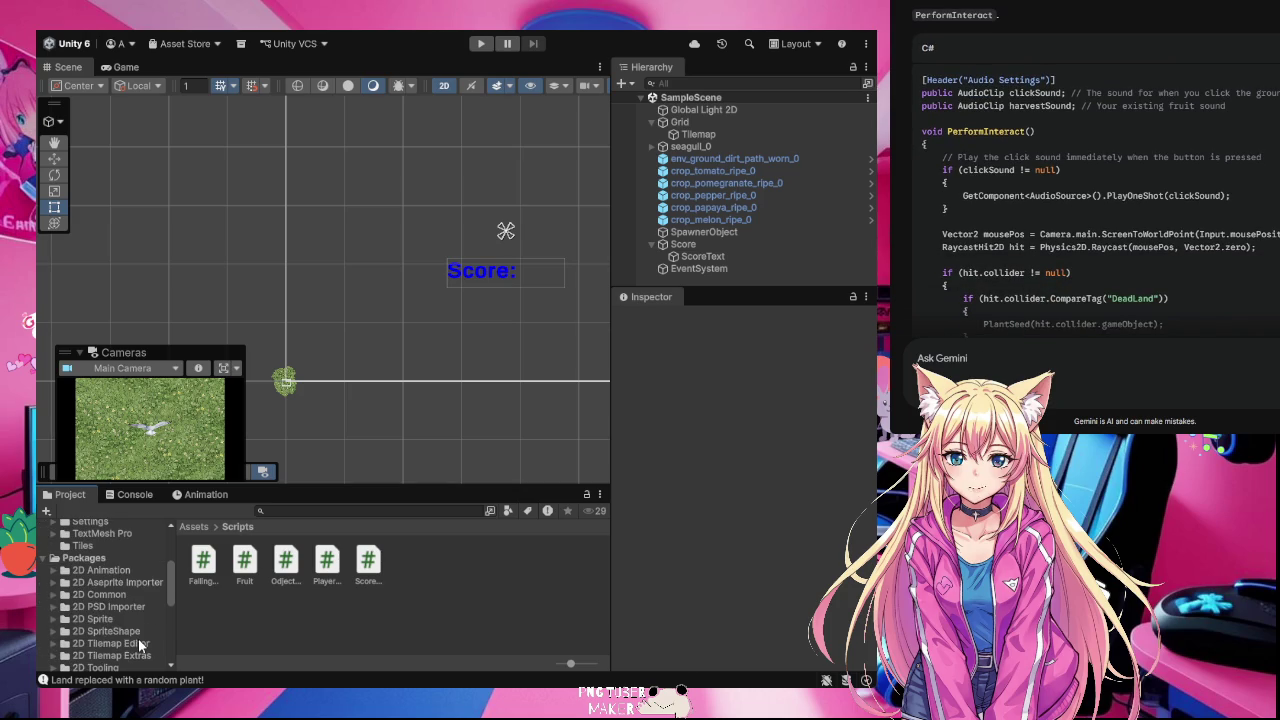
scroll(138, 638, "down", 6)
scroll(138, 638, "up", 4)
scroll(139, 642, "up", 8)
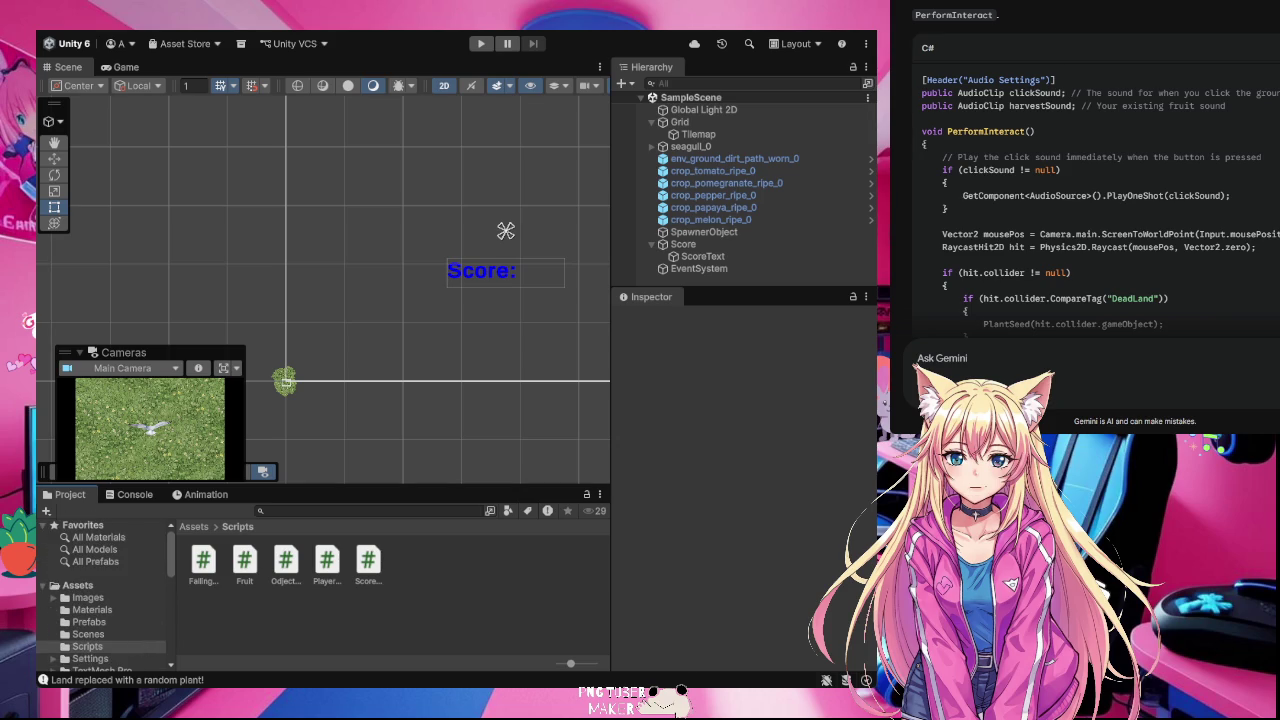
scroll(1096, 170, "up", 1)
scroll(1096, 170, "up", 3)
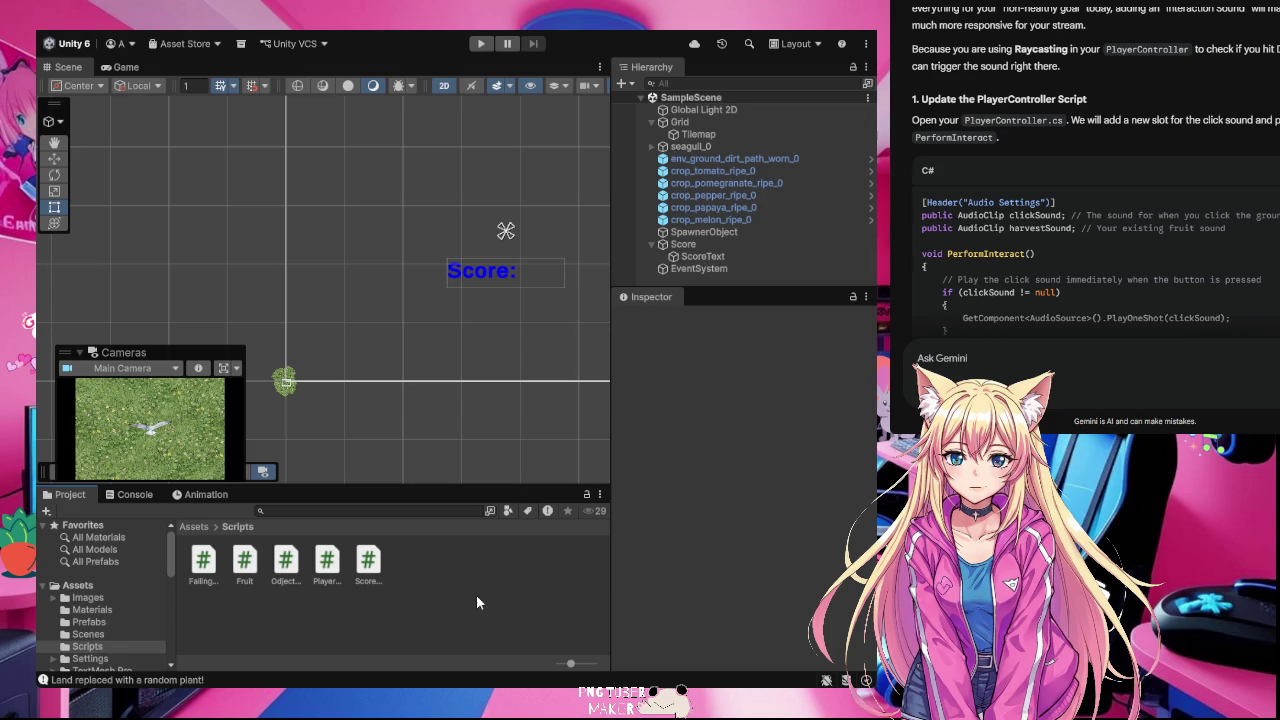
left_click(332, 565)
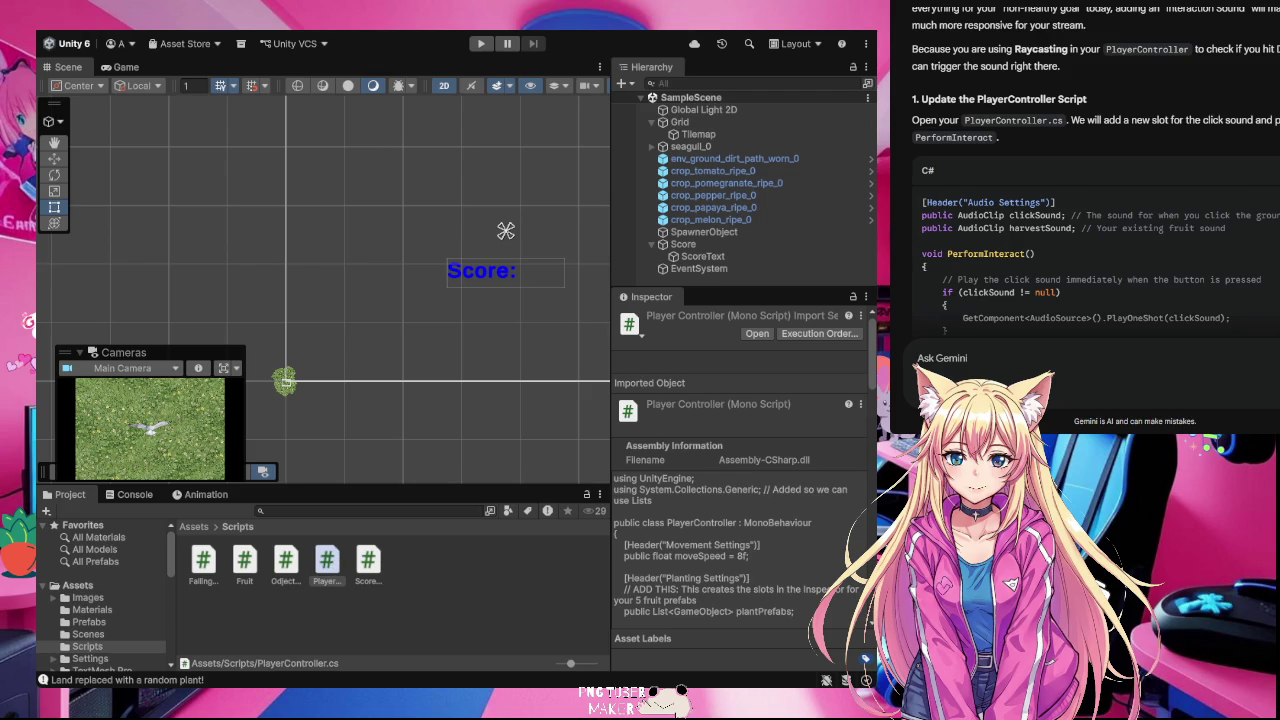
Step: Copy the Audio Settings header with clickSound and harvestSound fields, then start selecting the PerformInteract code
scroll(1096, 171, "down", 1)
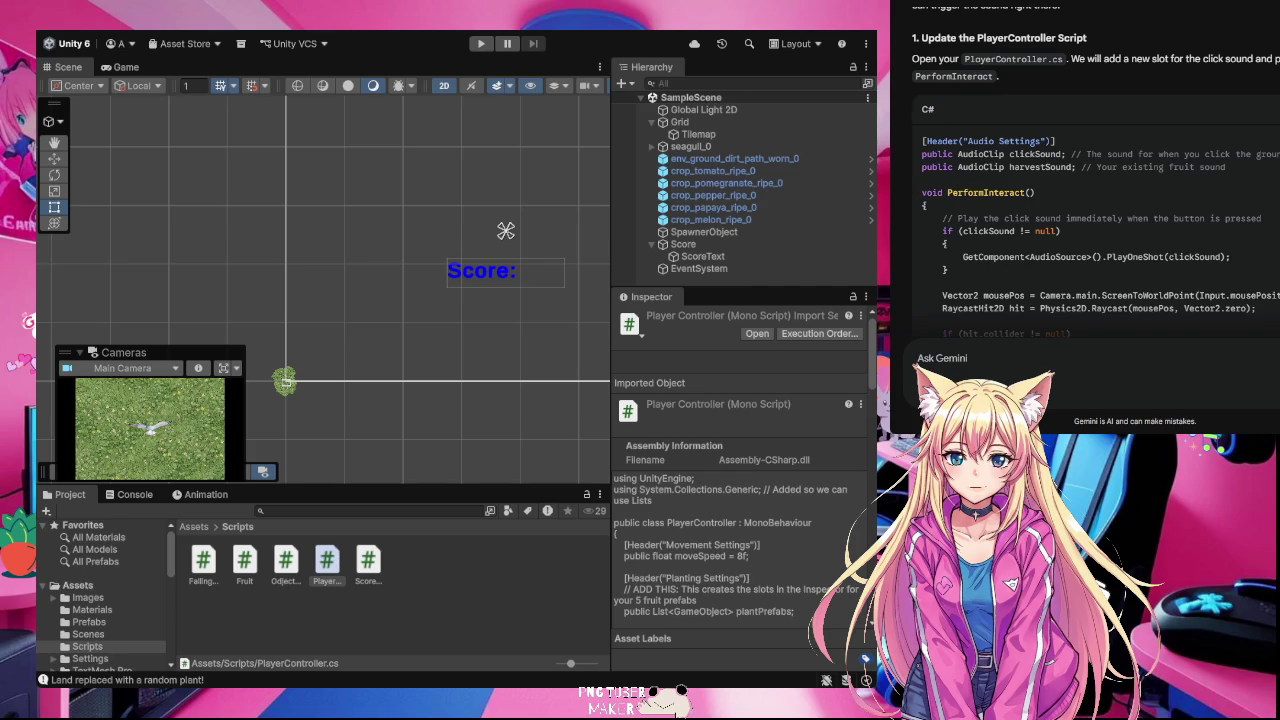
scroll(1096, 220, "down", 3)
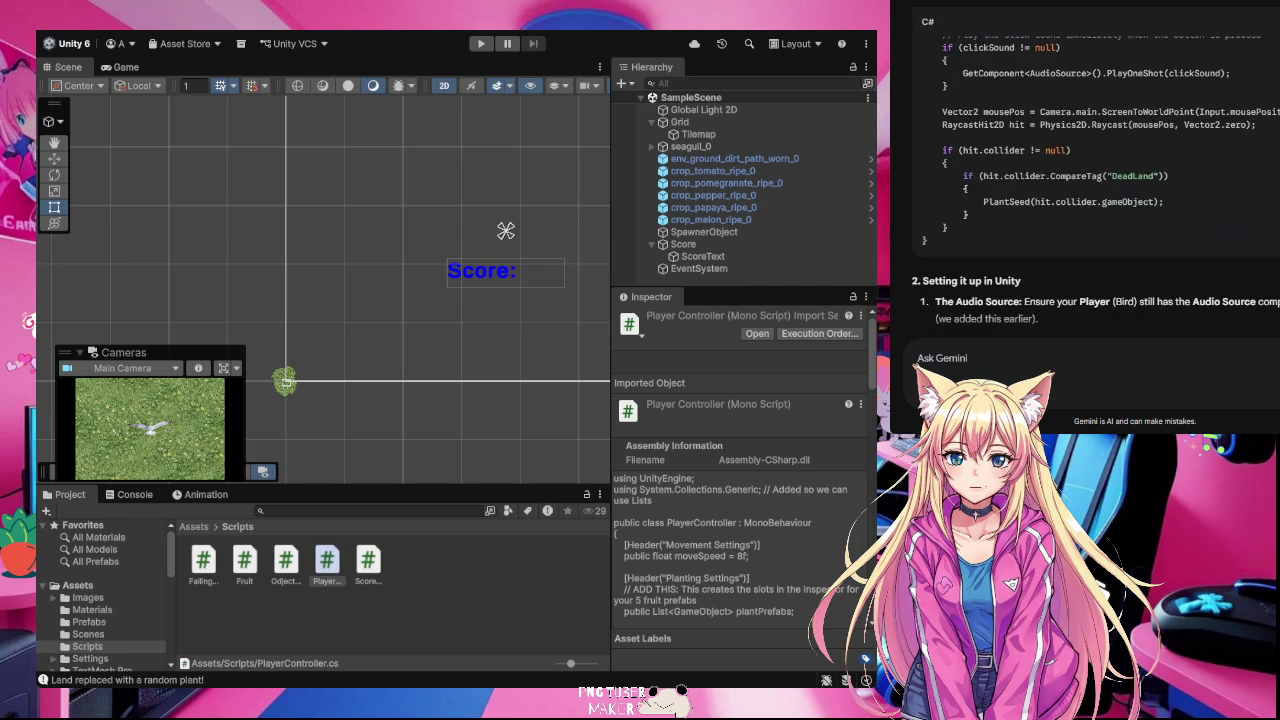
scroll(1096, 220, "up", 3)
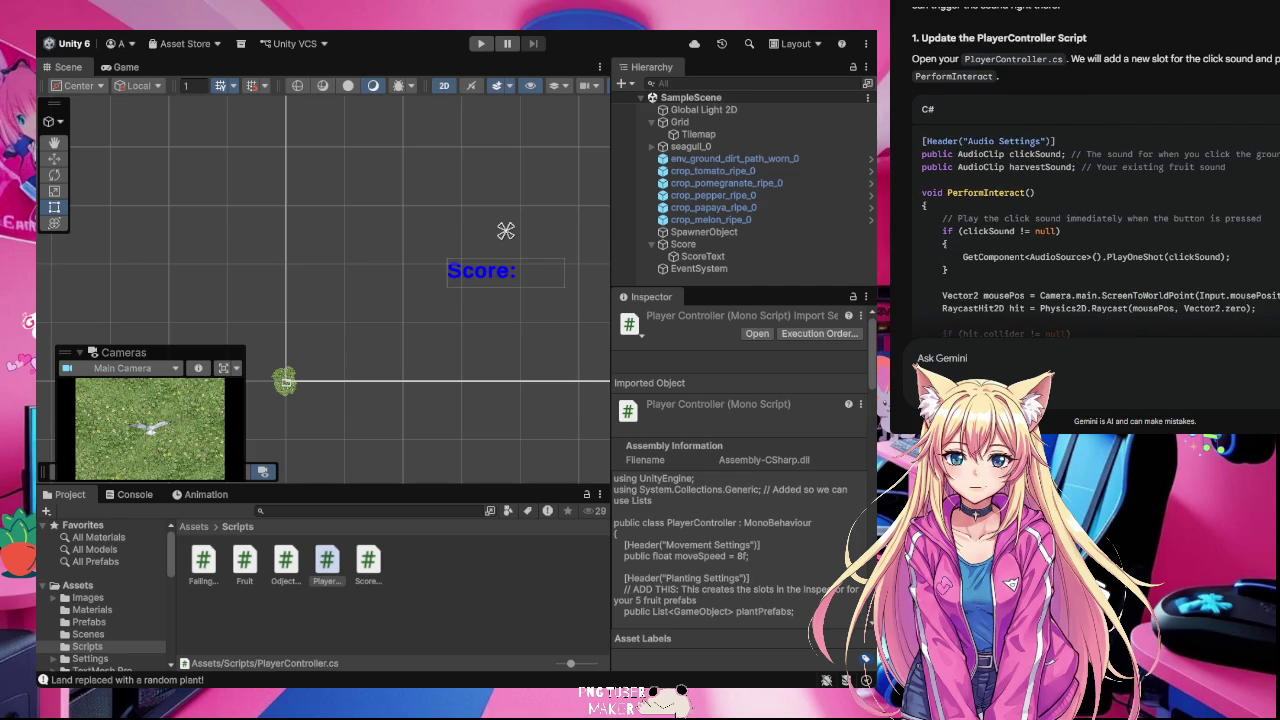
scroll(1096, 172, "down", 1)
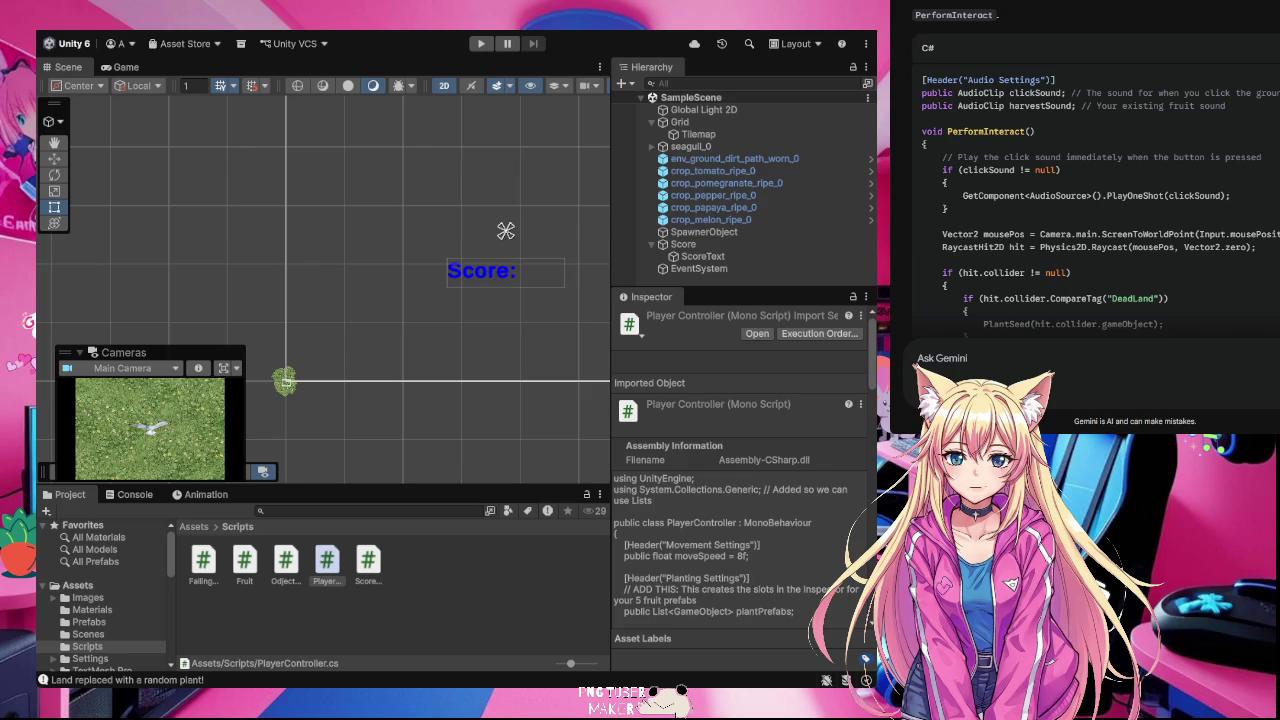
left_click_drag(921, 80, 1241, 110)
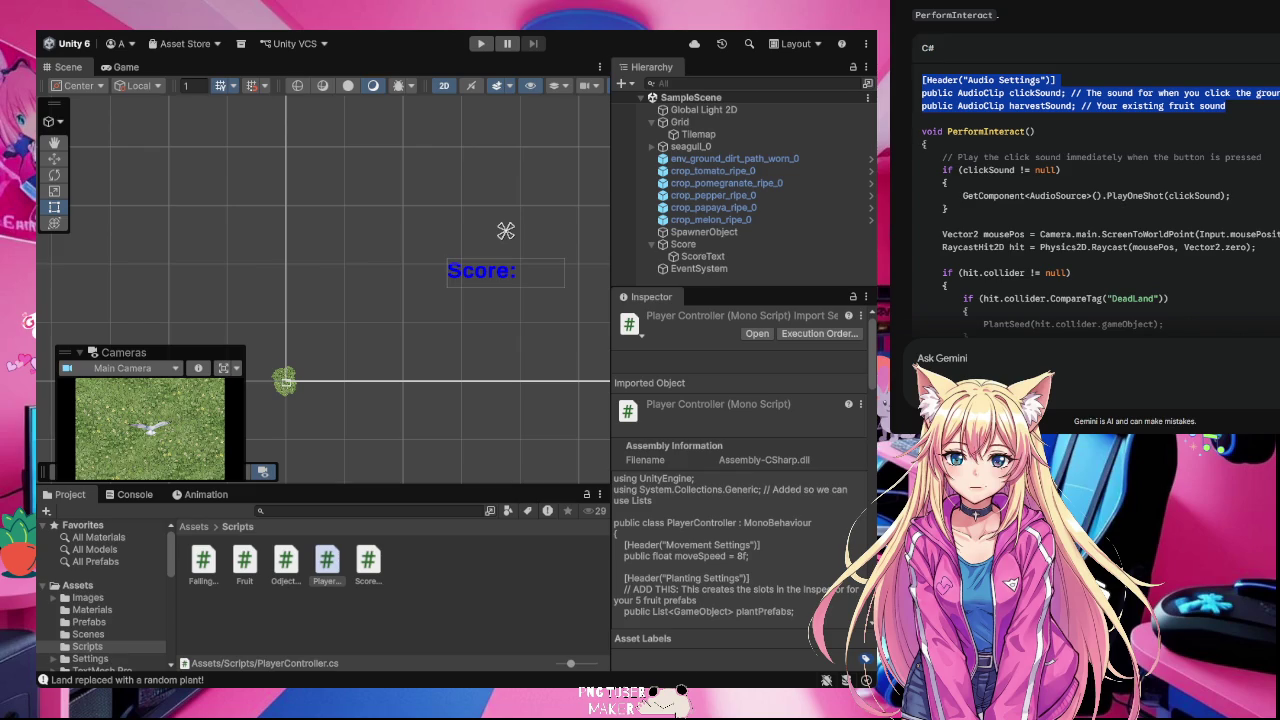
key("alt+Tab")
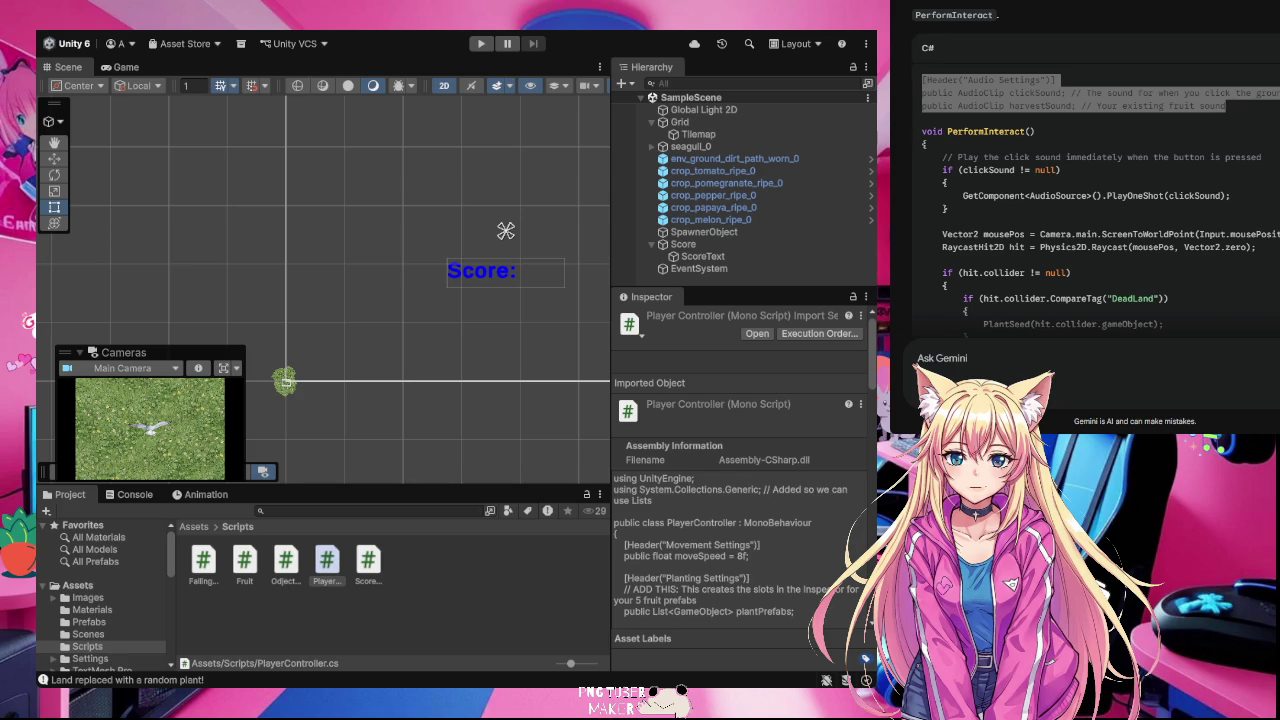
mouse_move(922, 131)
left_mouse_down()
mouse_move(1040, 168)
mouse_move(1173, 280)
left_mouse_up()
Step: Copy the '// Play the click sound' lines of Gemini's PerformInteract code
scroll(1047, 176, "down", 1)
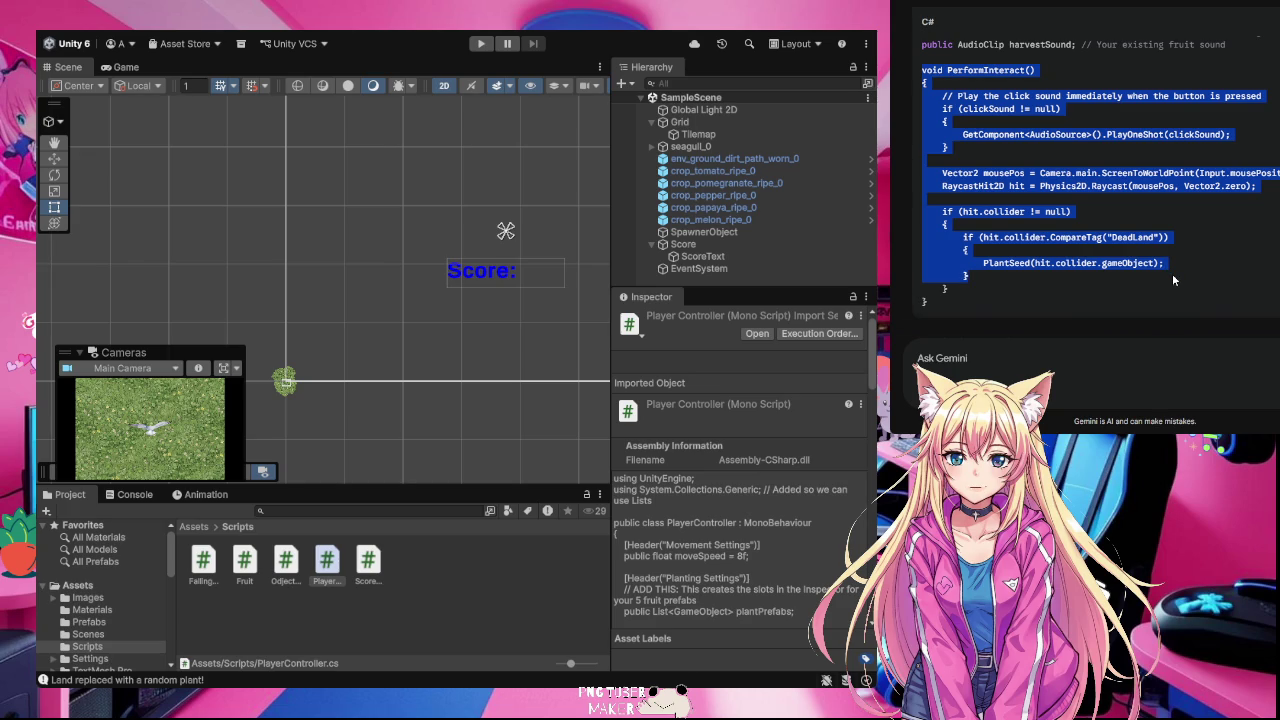
left_click_drag(1172, 277, 1172, 294)
scroll(1062, 258, "up", 1)
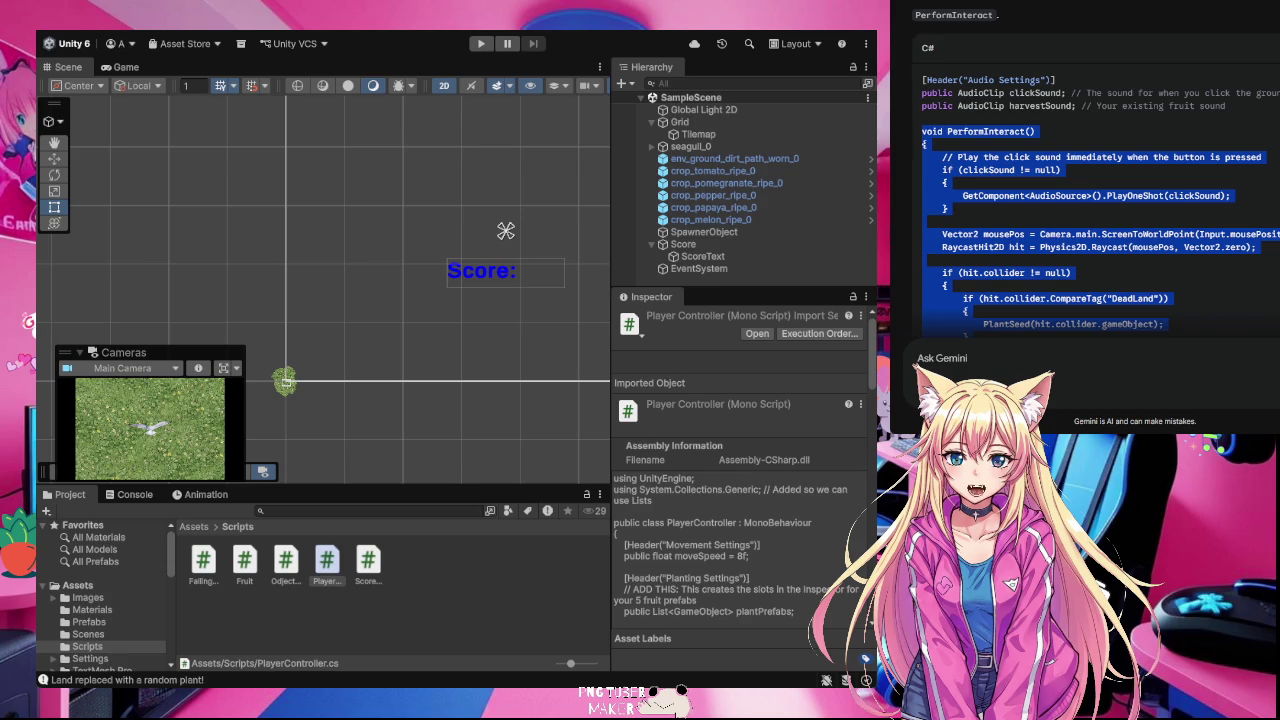
left_click(1100, 187)
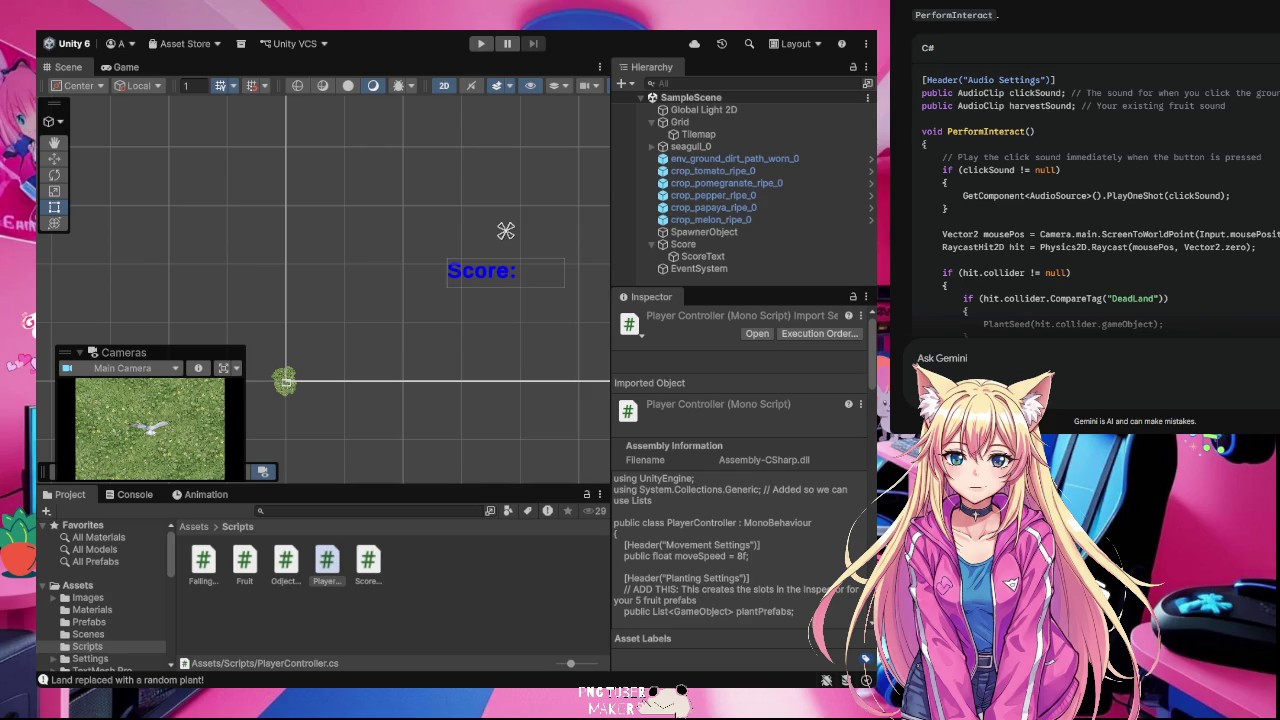
scroll(1095, 170, "down", 1)
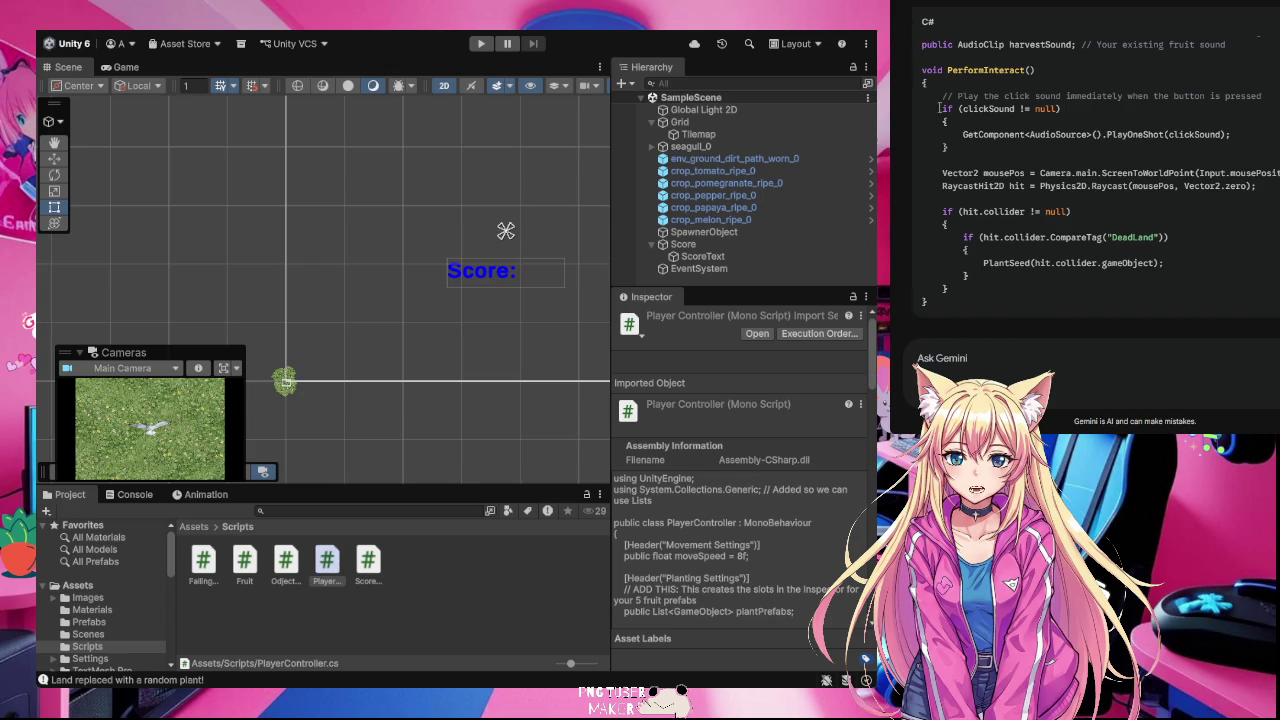
left_click_drag(940, 96, 971, 150)
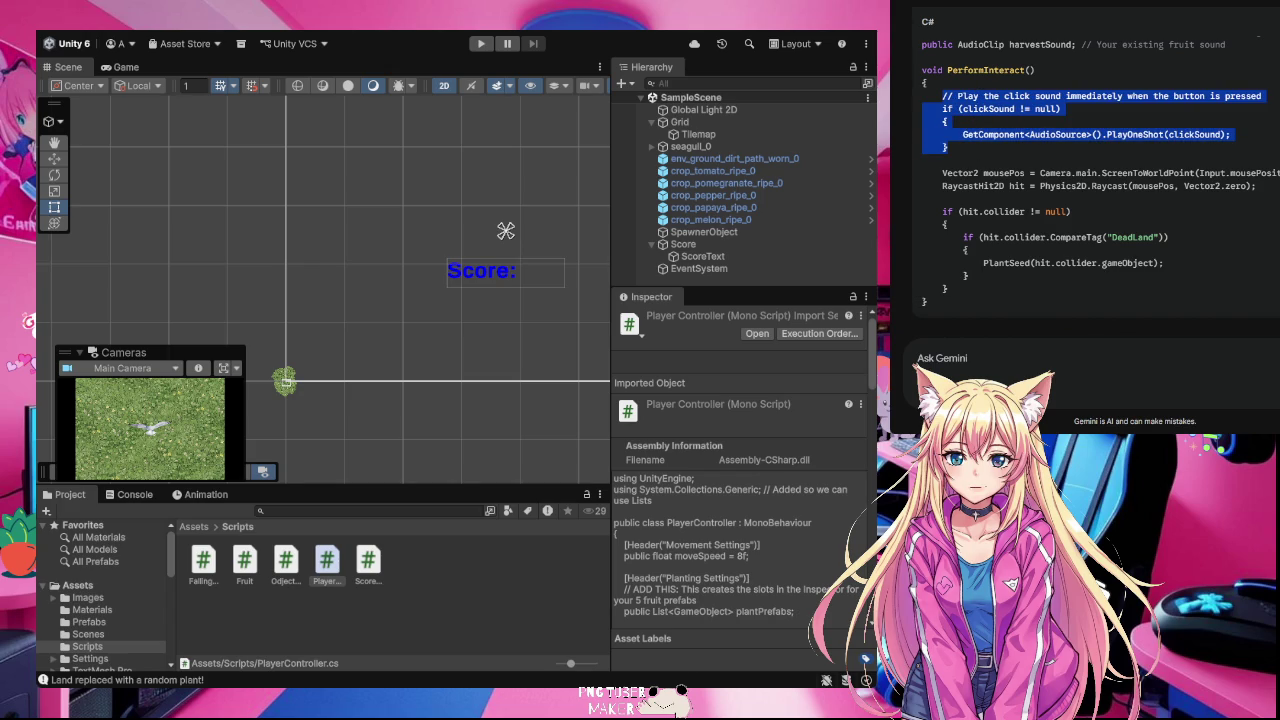
key("alt+Tab")
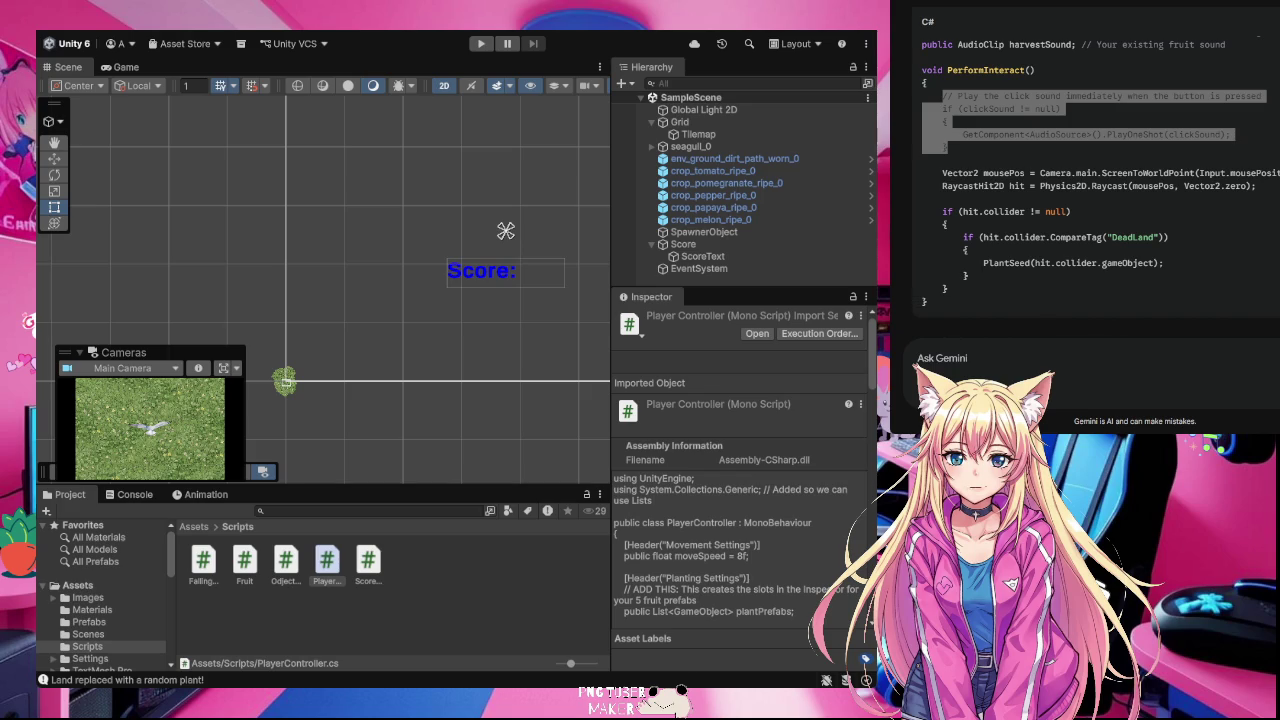
scroll(1096, 190, "down", 3)
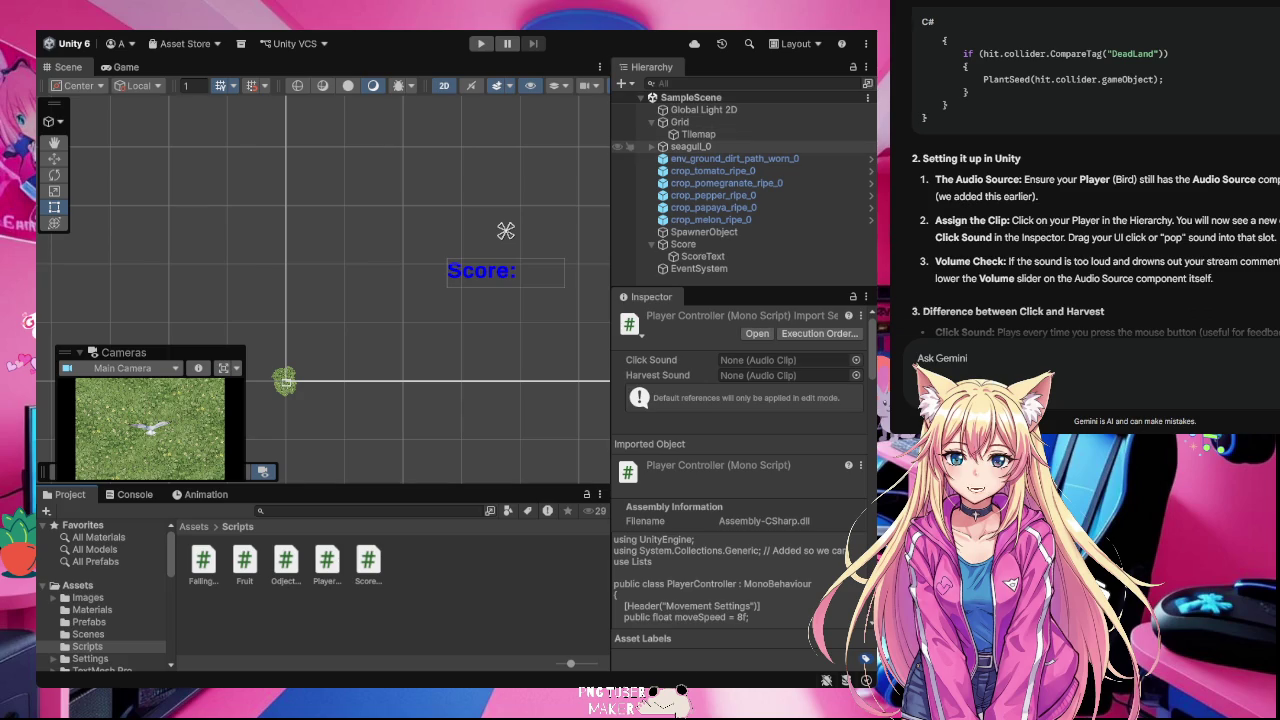
Step: Select seagull_0 and review its Sprite Renderer and Player Controller components in the Inspector
left_click(690, 146)
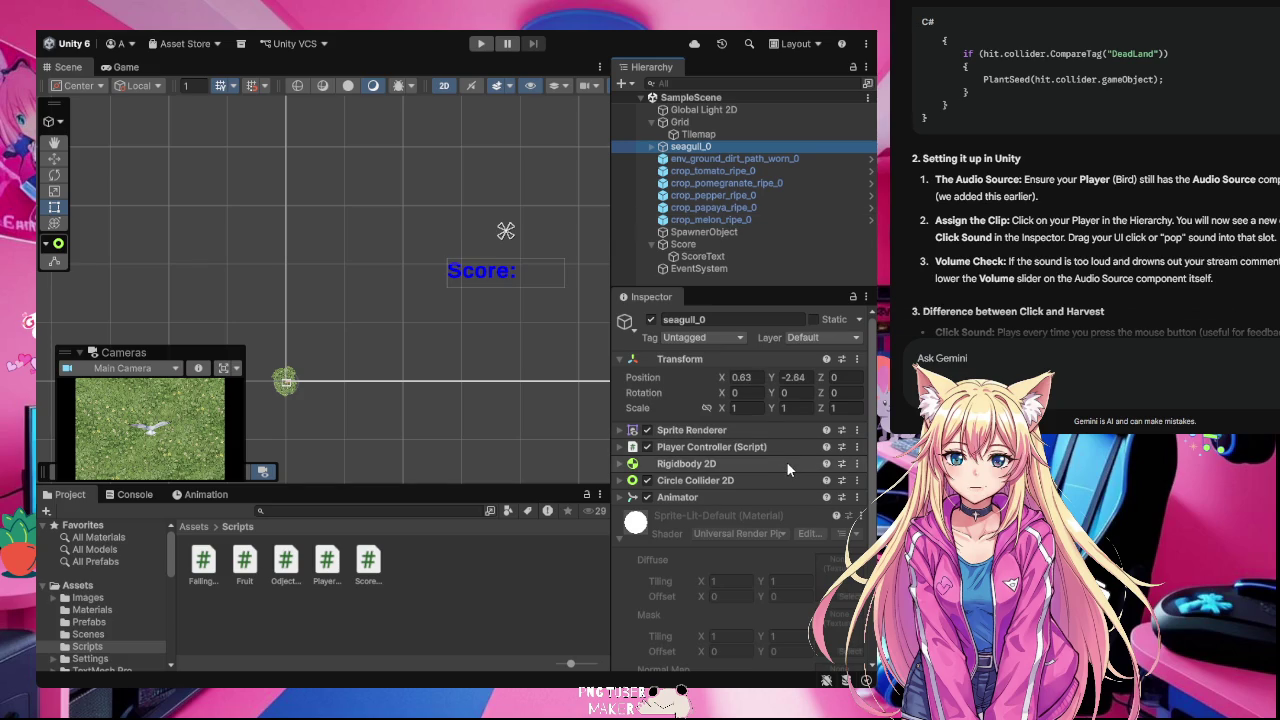
scroll(786, 461, "down", 5)
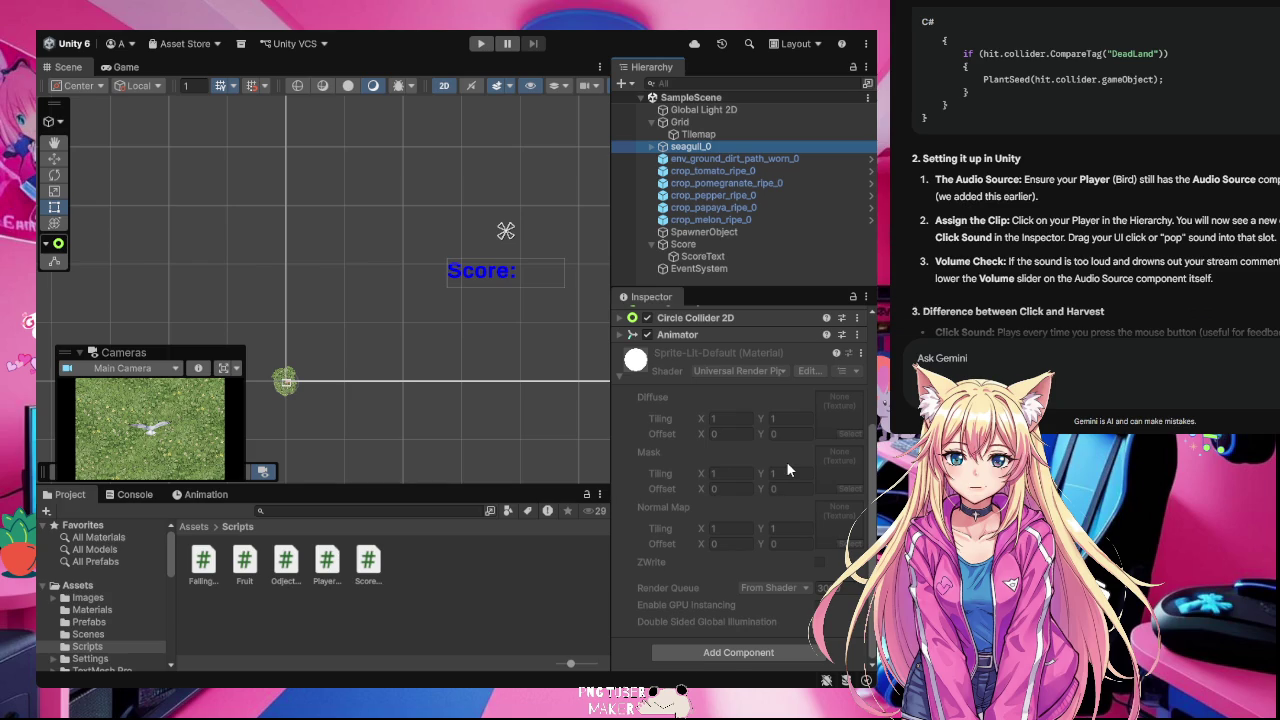
scroll(786, 461, "up", 4)
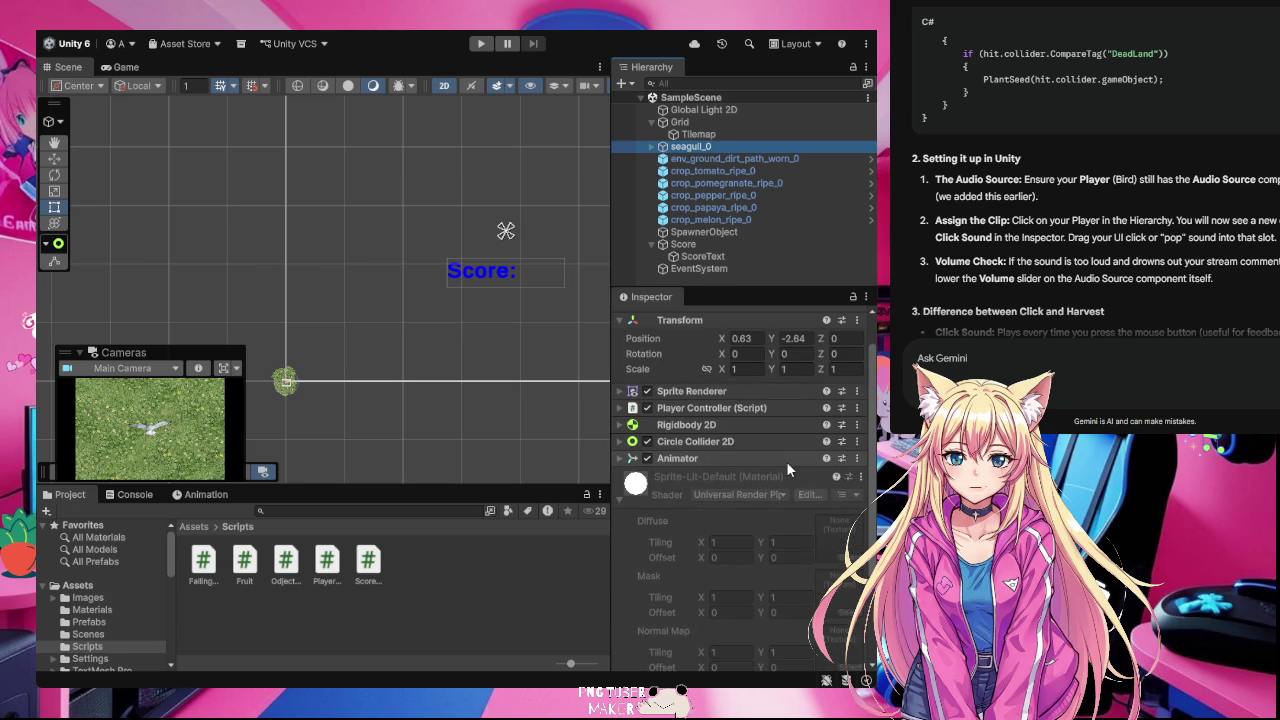
scroll(786, 461, "up", 2)
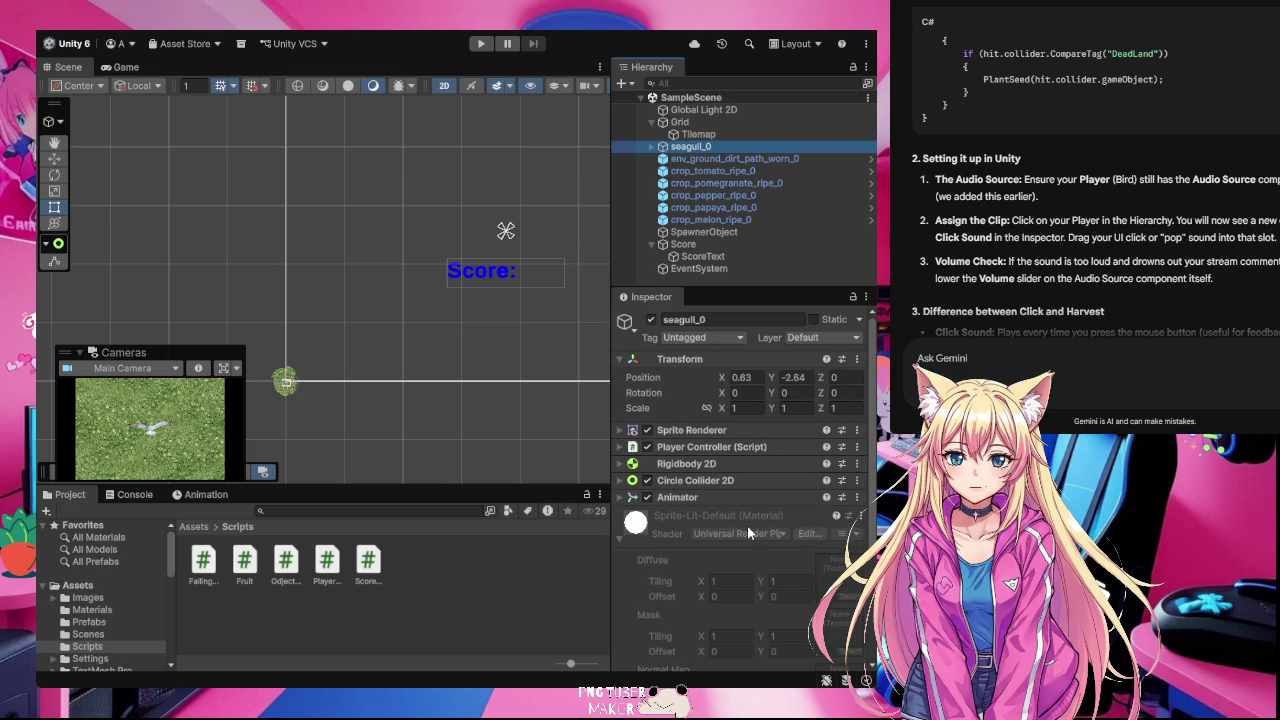
scroll(747, 525, "down", 5)
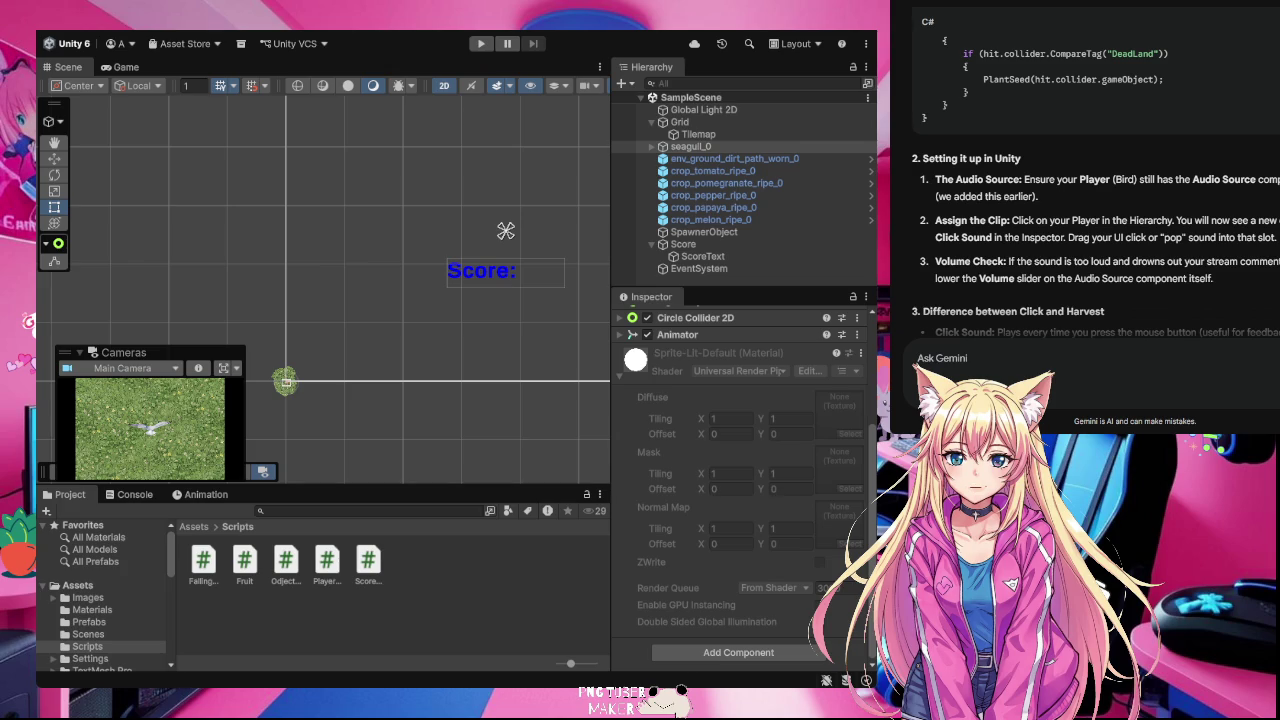
scroll(740, 480, "up", 4)
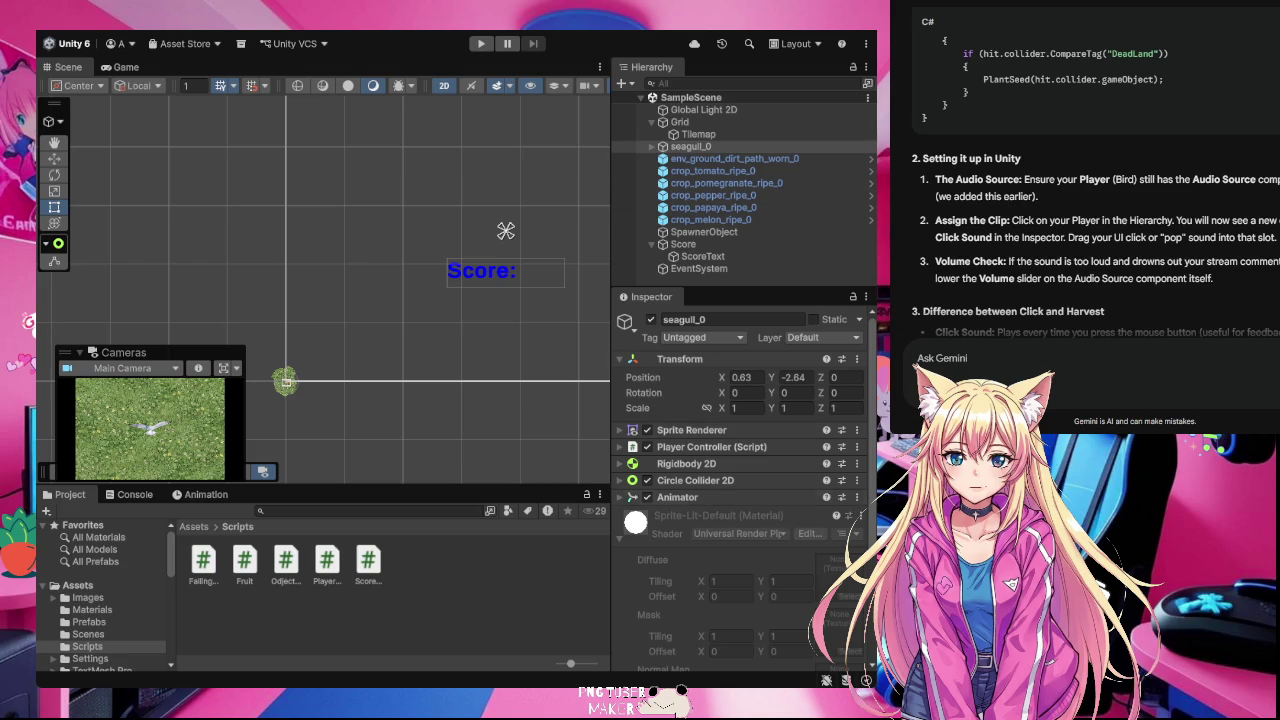
Step: Collapse the material section and add an Audio Source component to seagull_0
left_click(619, 538)
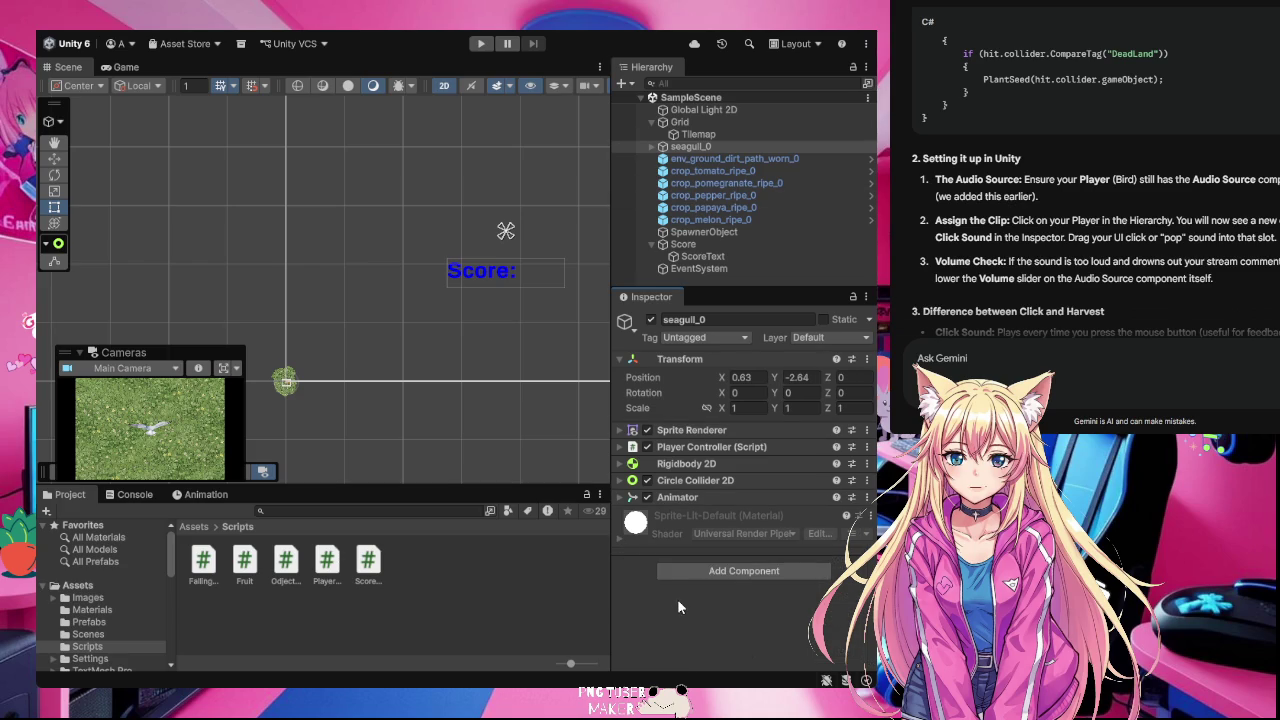
left_click(727, 572)
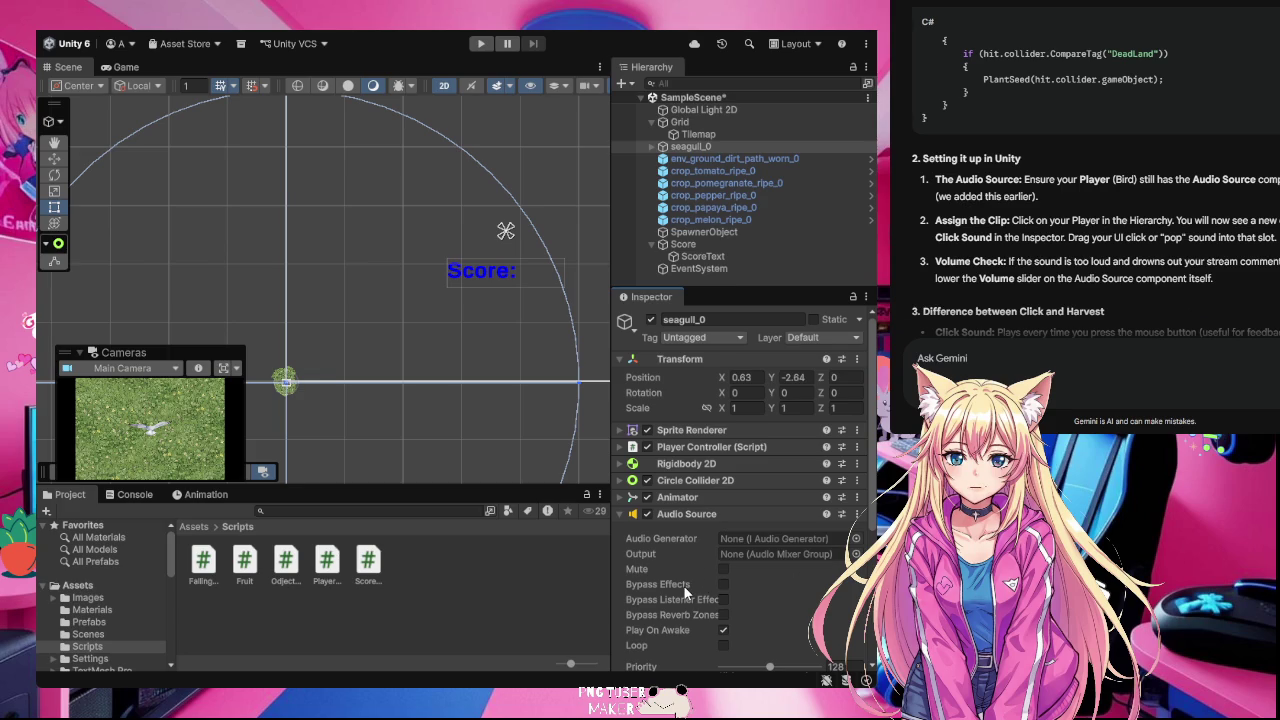
scroll(685, 592, "down", 3)
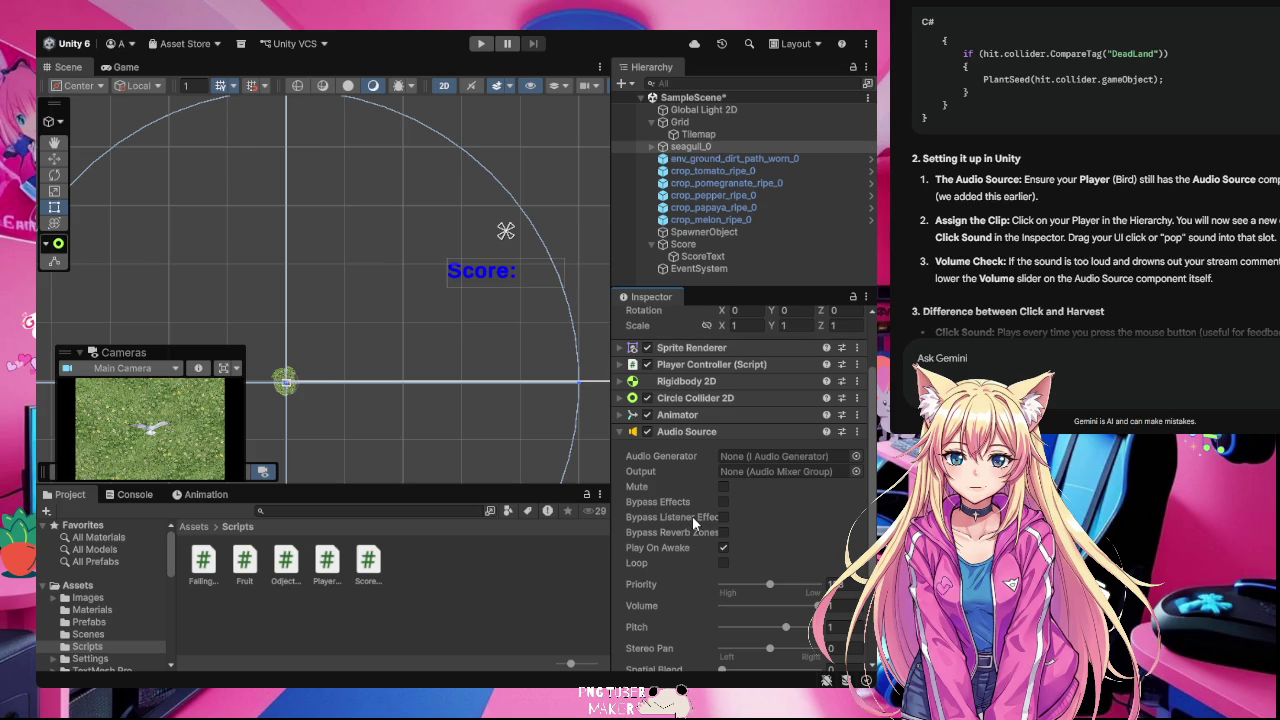
Step: Ask Gemini 'is this right for audio source' and read its setup advice
left_click(917, 358)
type("is this right")
type(" for ")
type("audio")
type(" source")
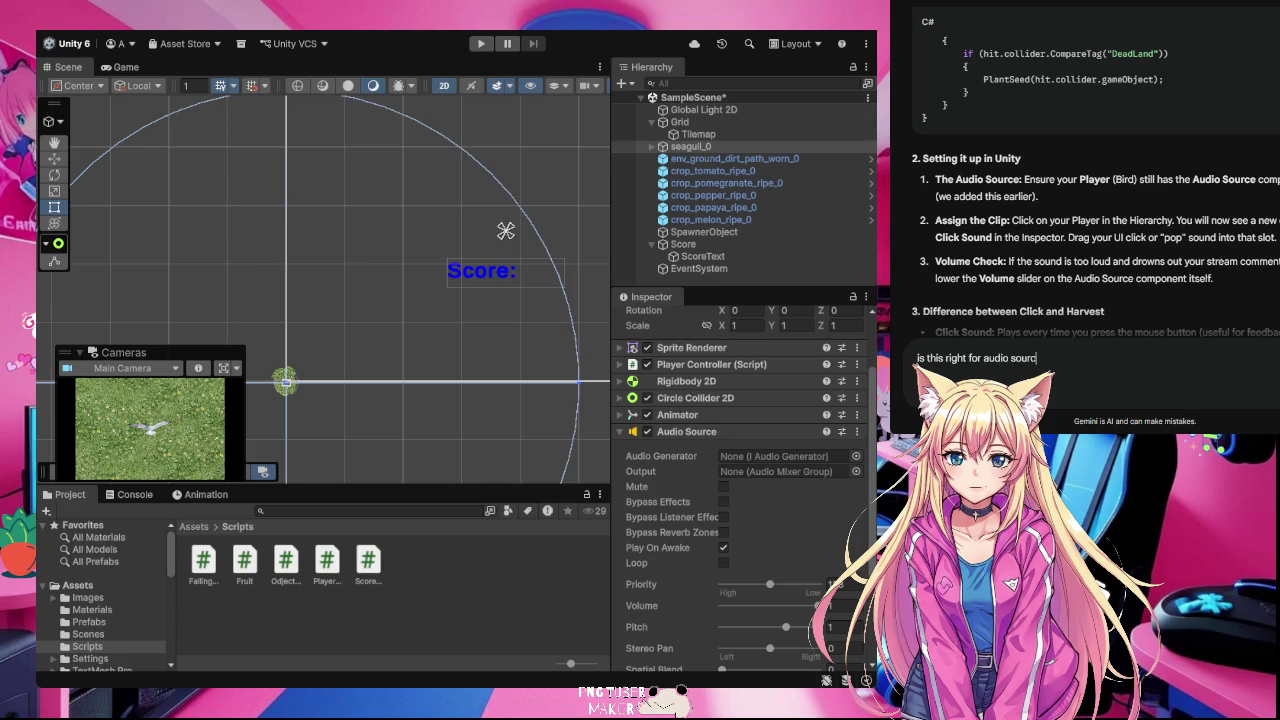
key("Return")
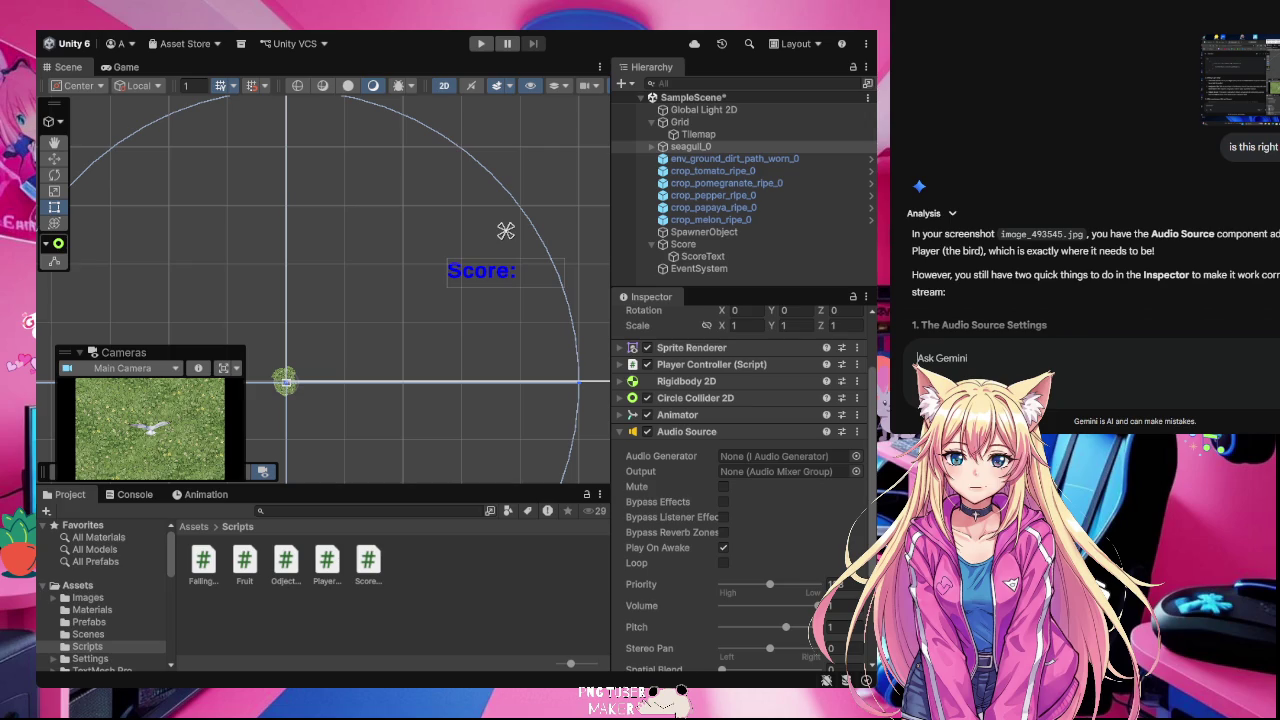
scroll(1181, 243, "down", 2)
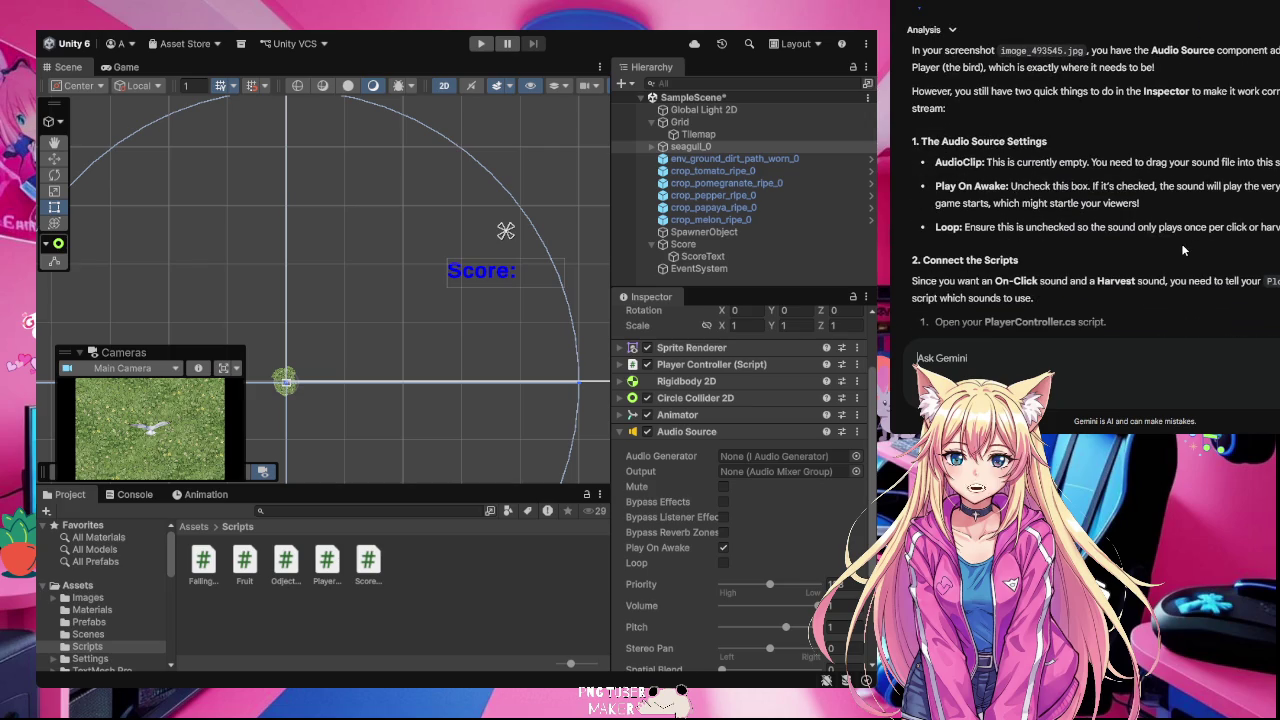
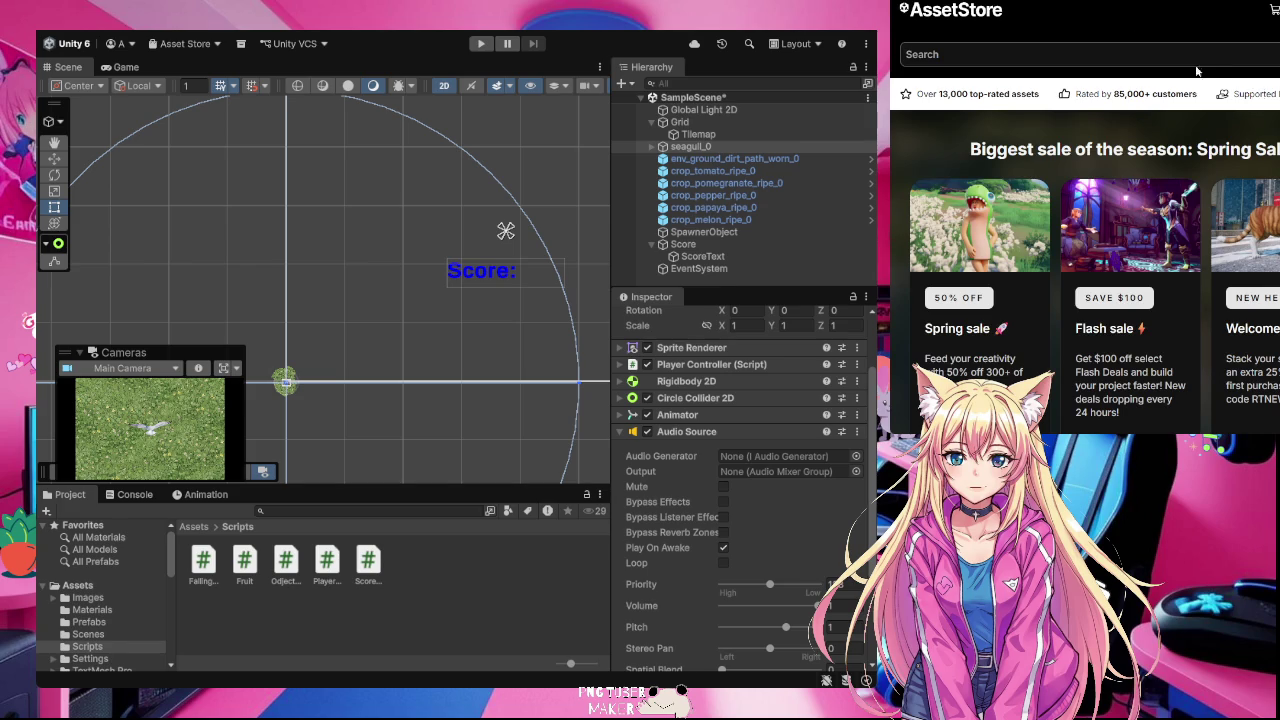
Step: Search the Asset Store for 'zombie sounds' and scroll through the results
left_click(982, 54)
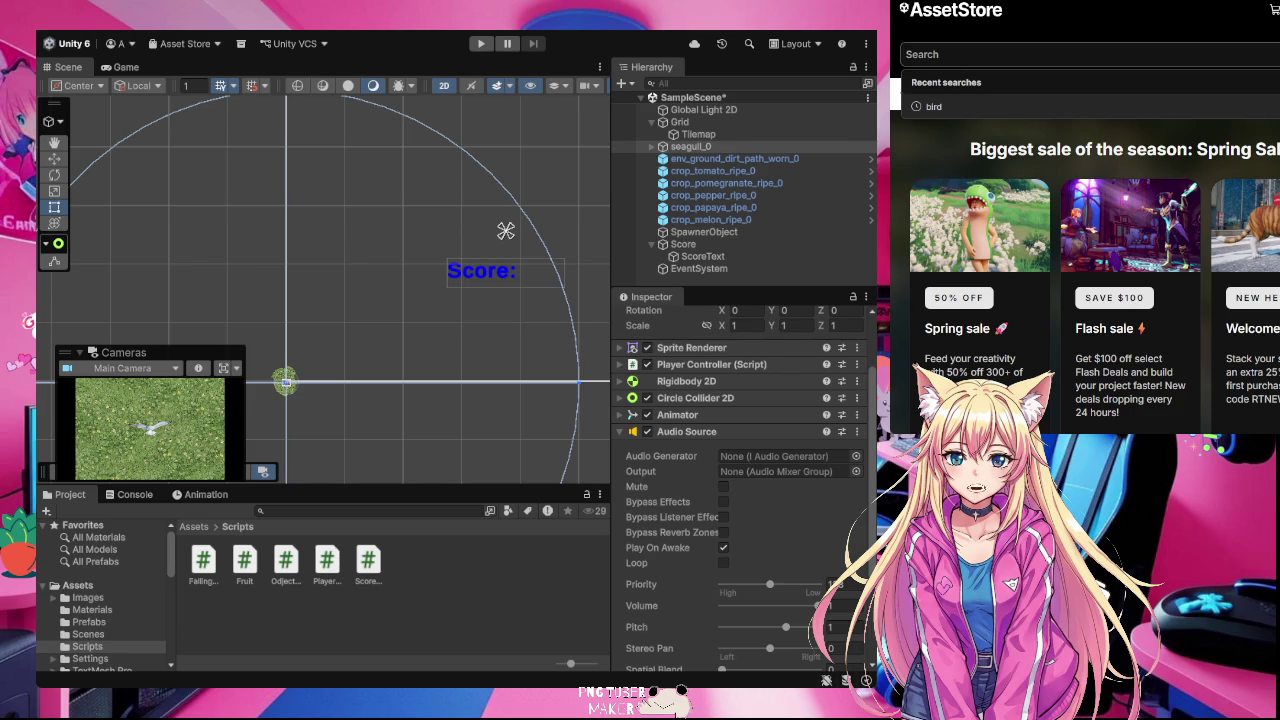
left_click(1260, 173)
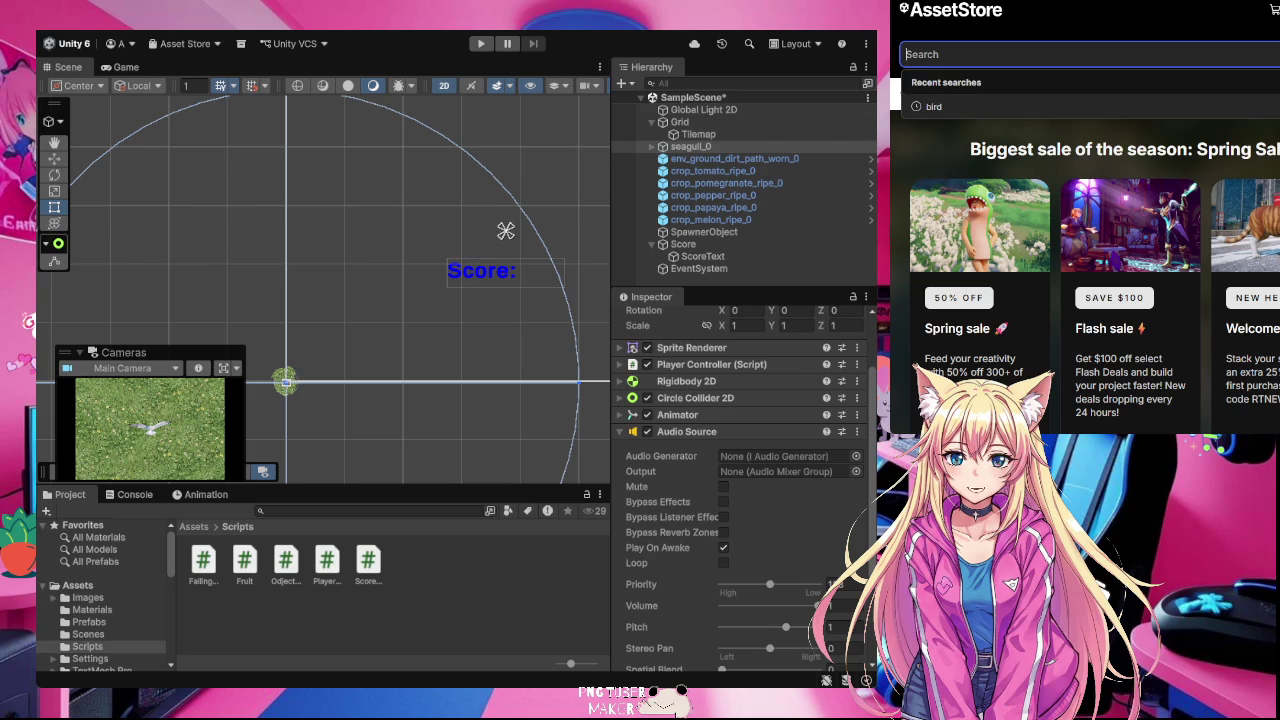
key("ctrl+t")
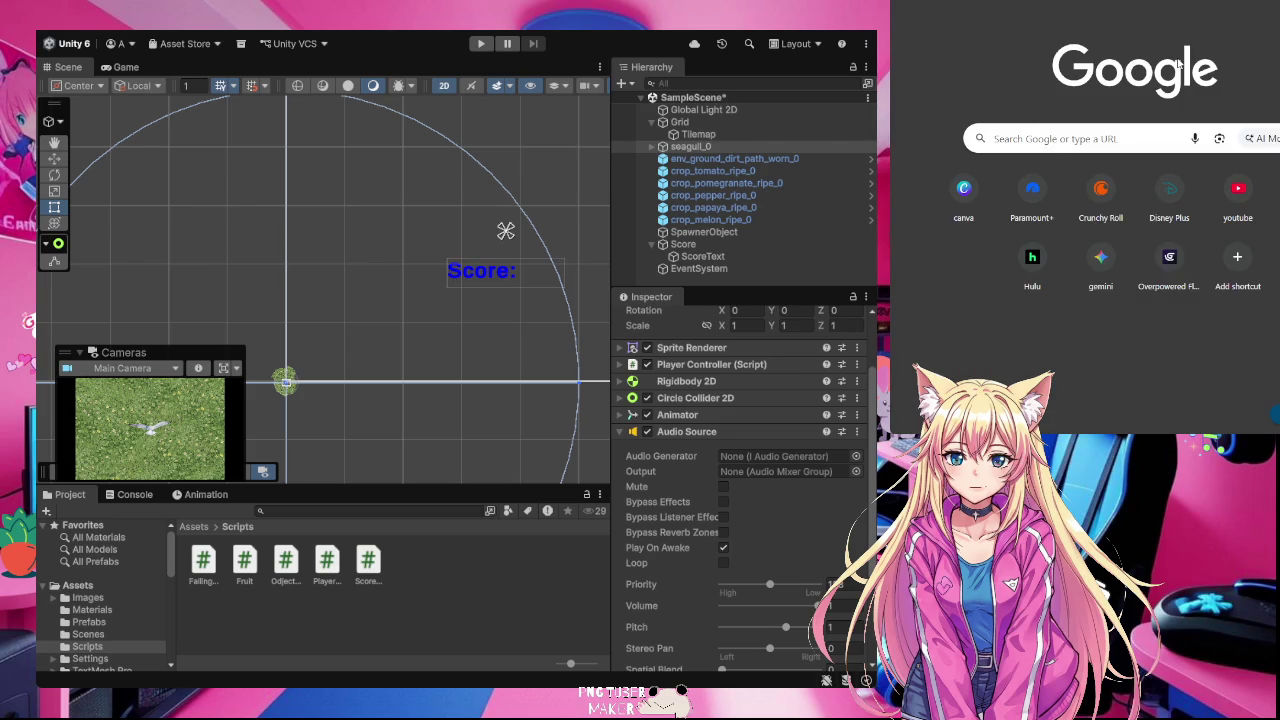
key("ctrl+w")
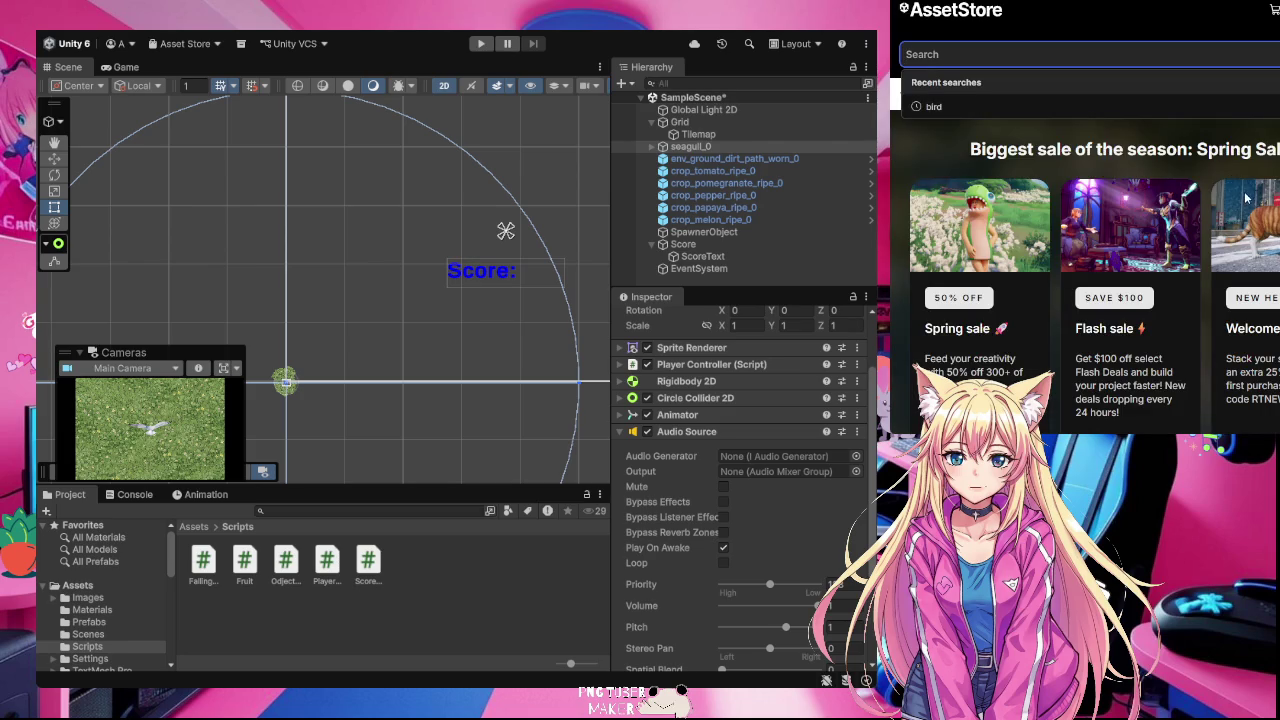
type("sound")
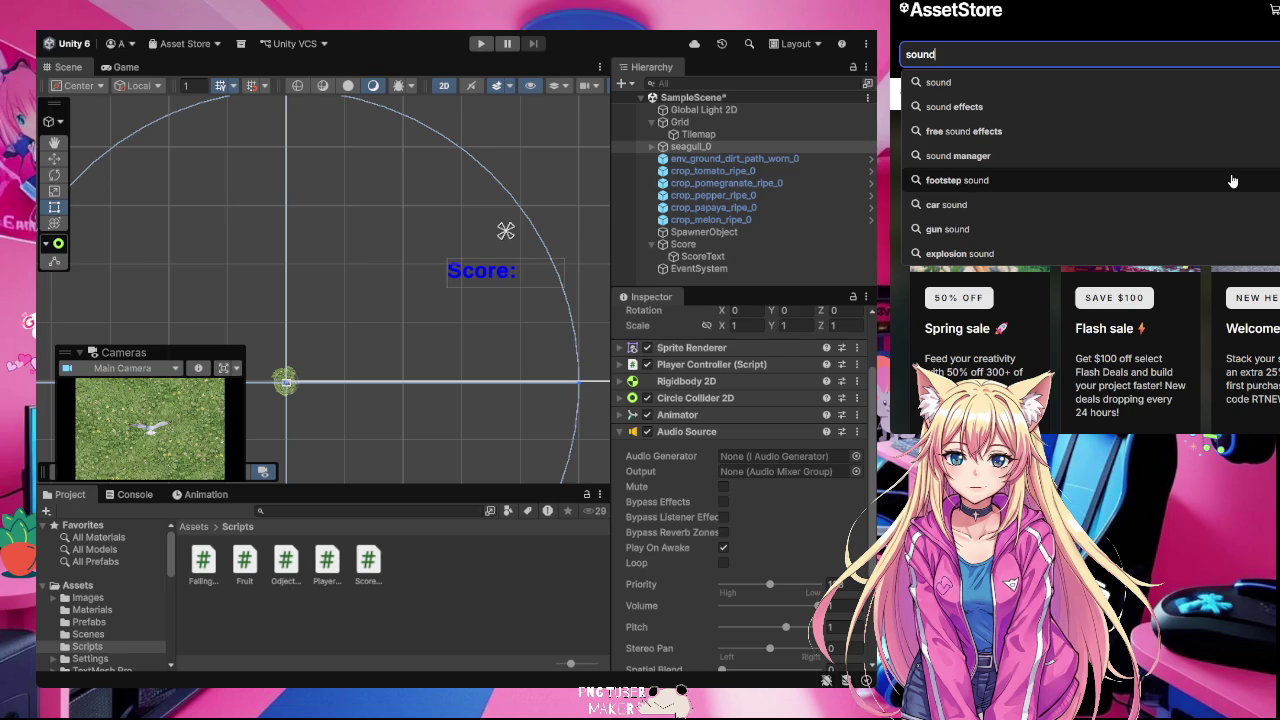
key("ctrl+a")
type("zombie sounds")
key("Return")
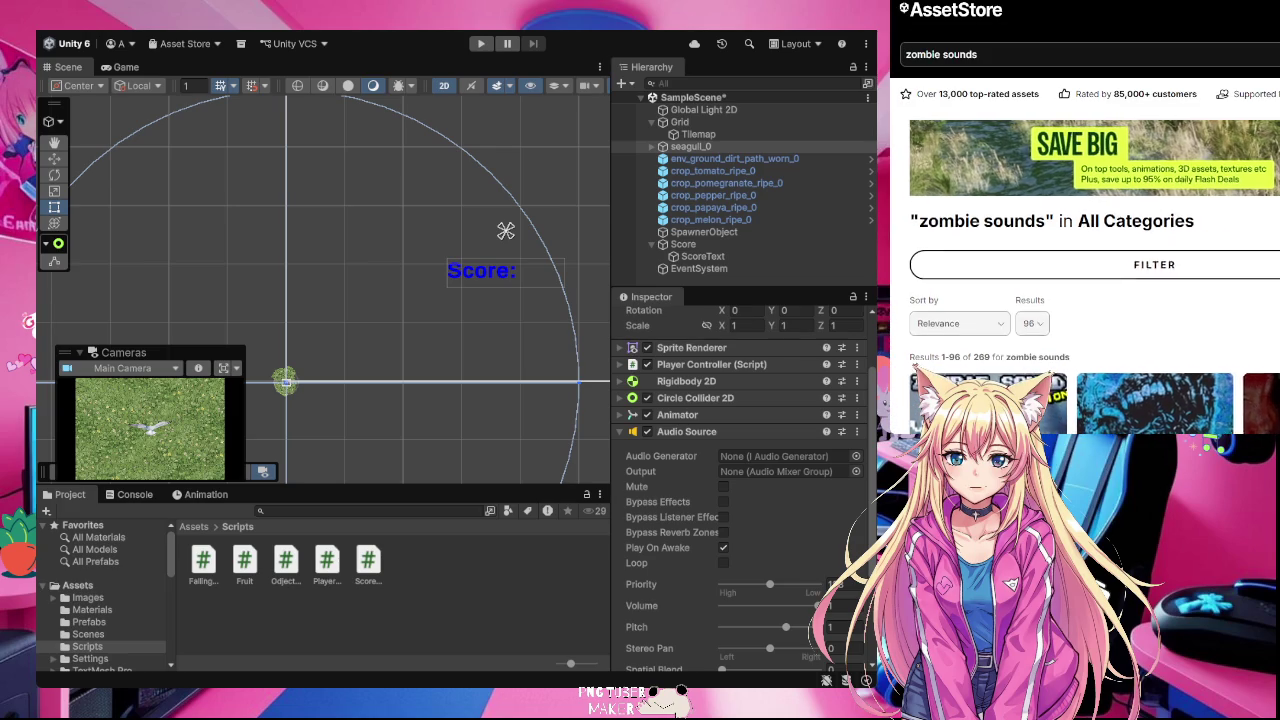
scroll(1090, 300, "down", 2)
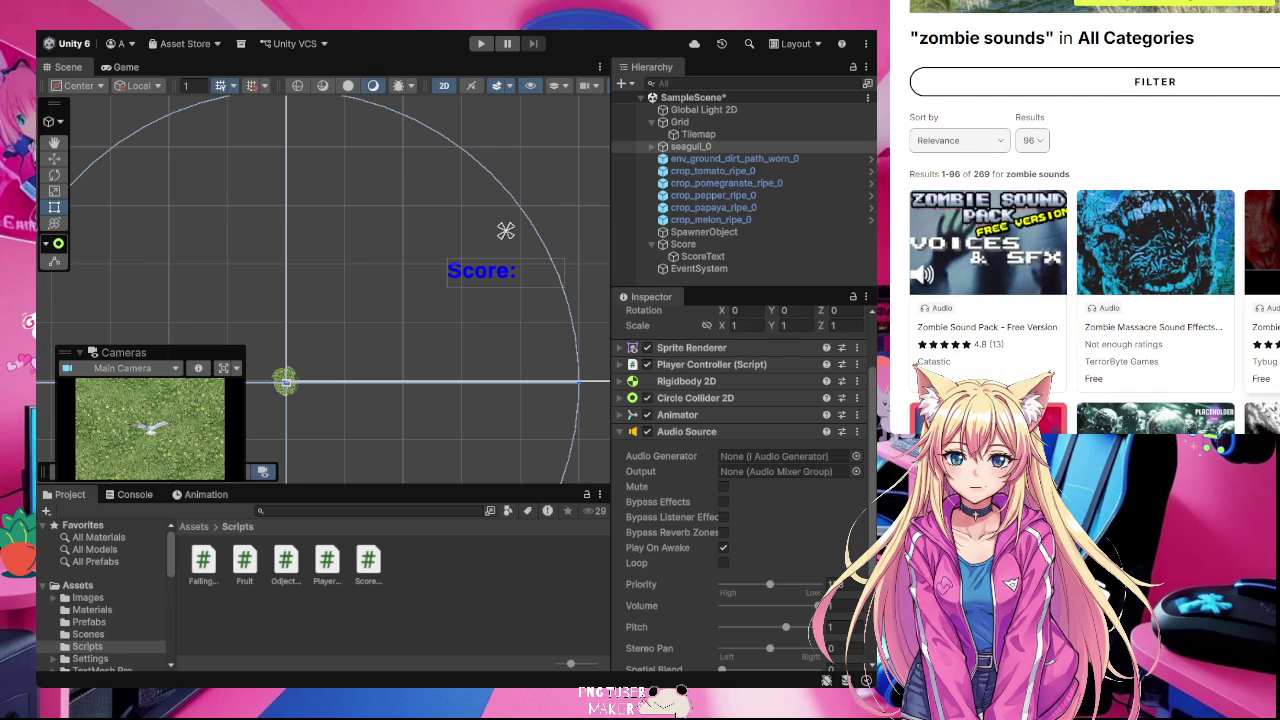
scroll(1090, 250, "down", 2)
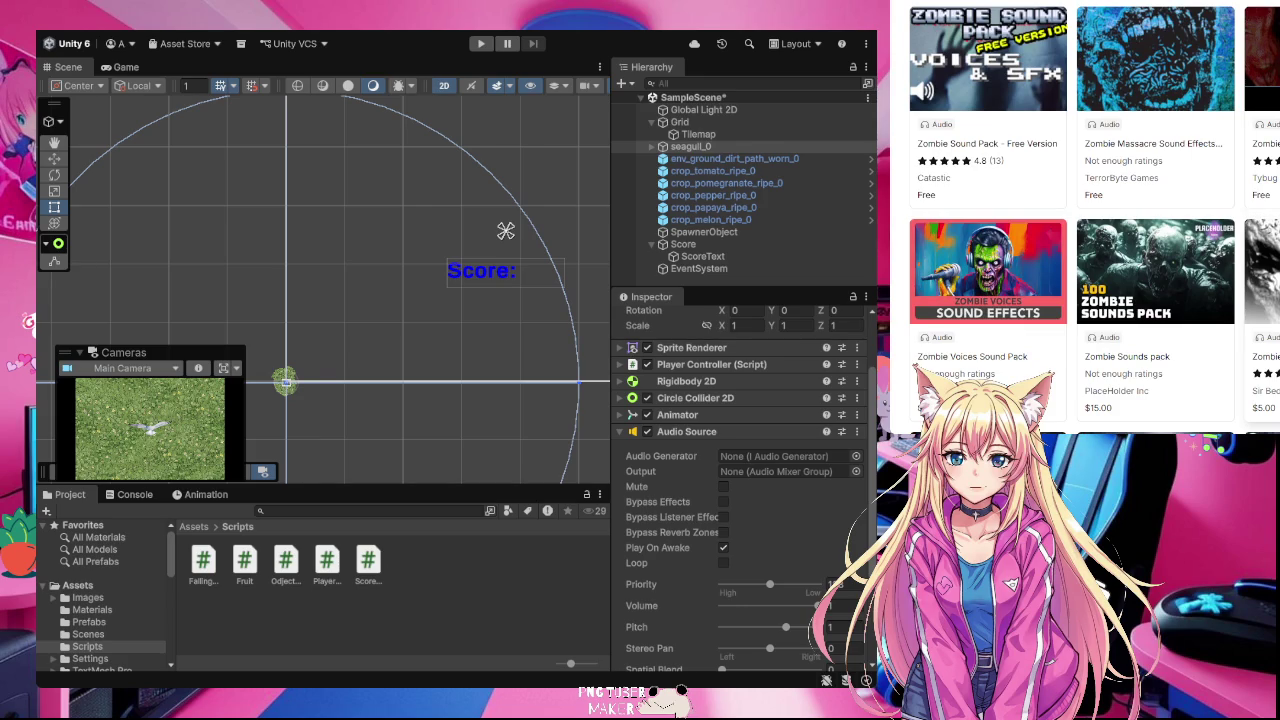
scroll(1090, 250, "down", 2)
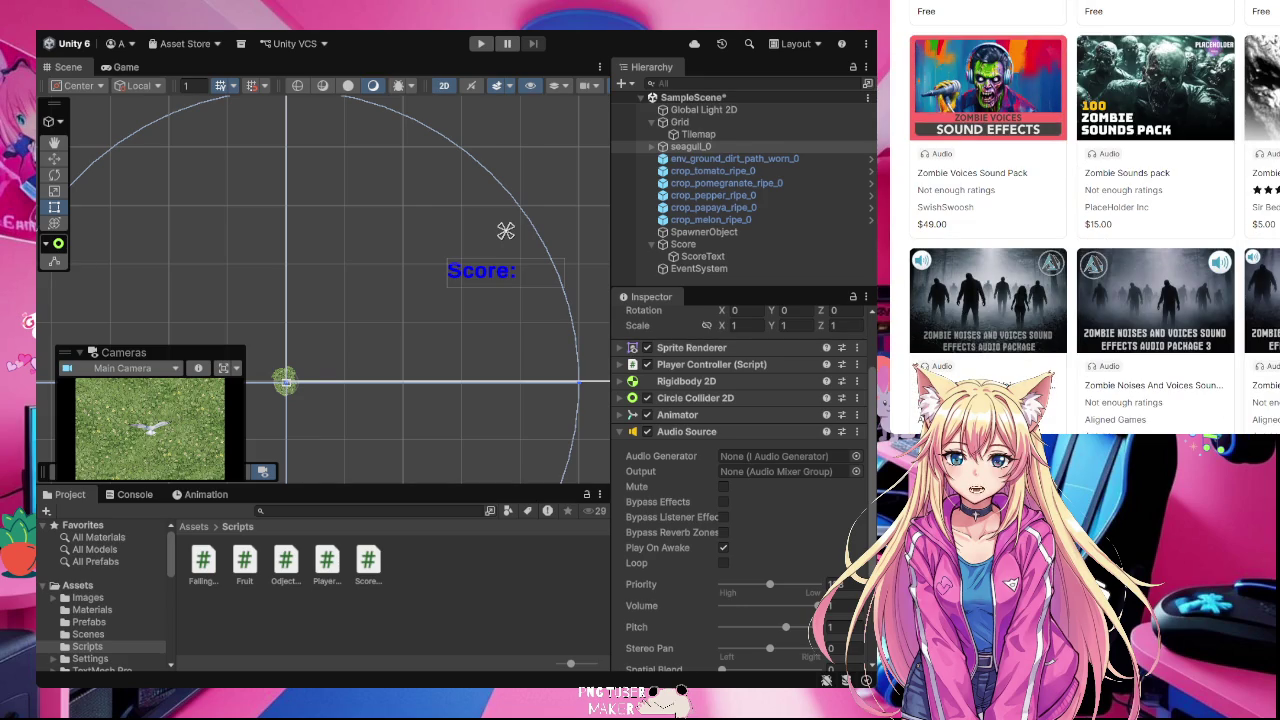
scroll(990, 230, "up", 5)
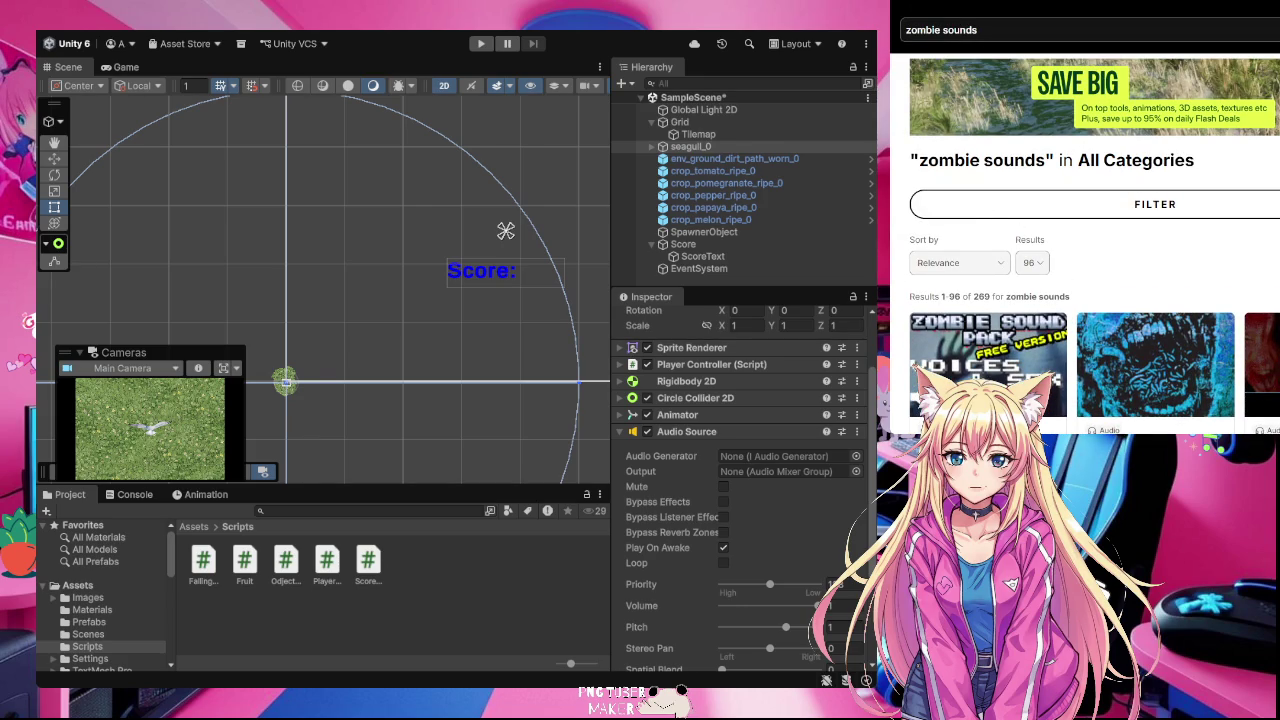
Step: Change the search query to 'pew sounds' and run it
left_click(943, 30)
double_click(941, 30)
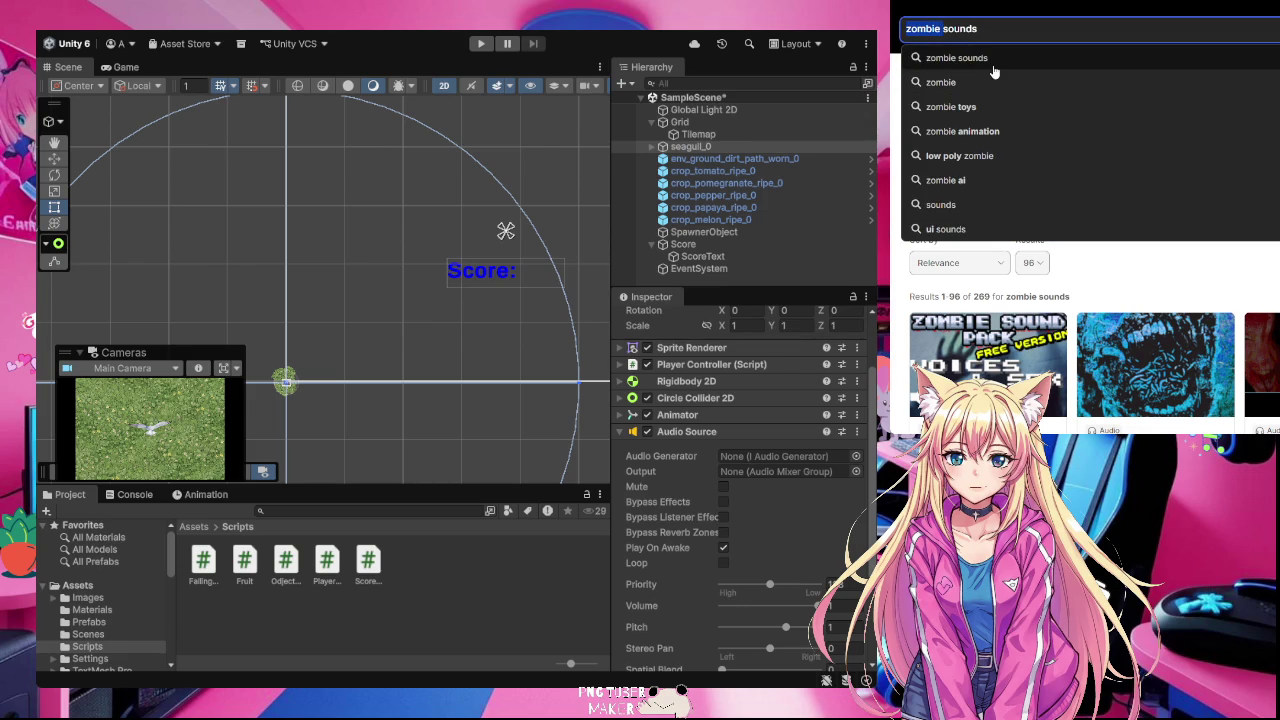
type("pew")
key("Return")
Step: Search for just 'sounds' and open the FREE Casual Game SFX Pack result
left_click(926, 29)
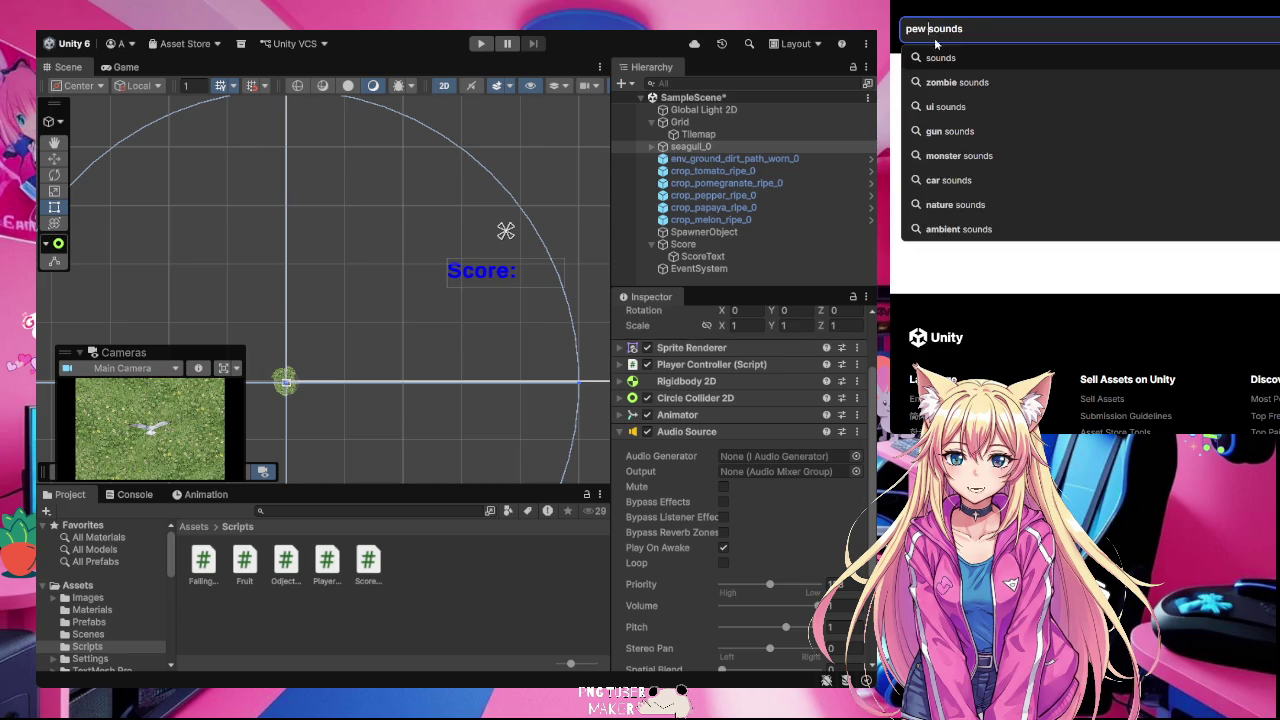
key("BackSpace")
key("BackSpace")
key("BackSpace")
key("Return")
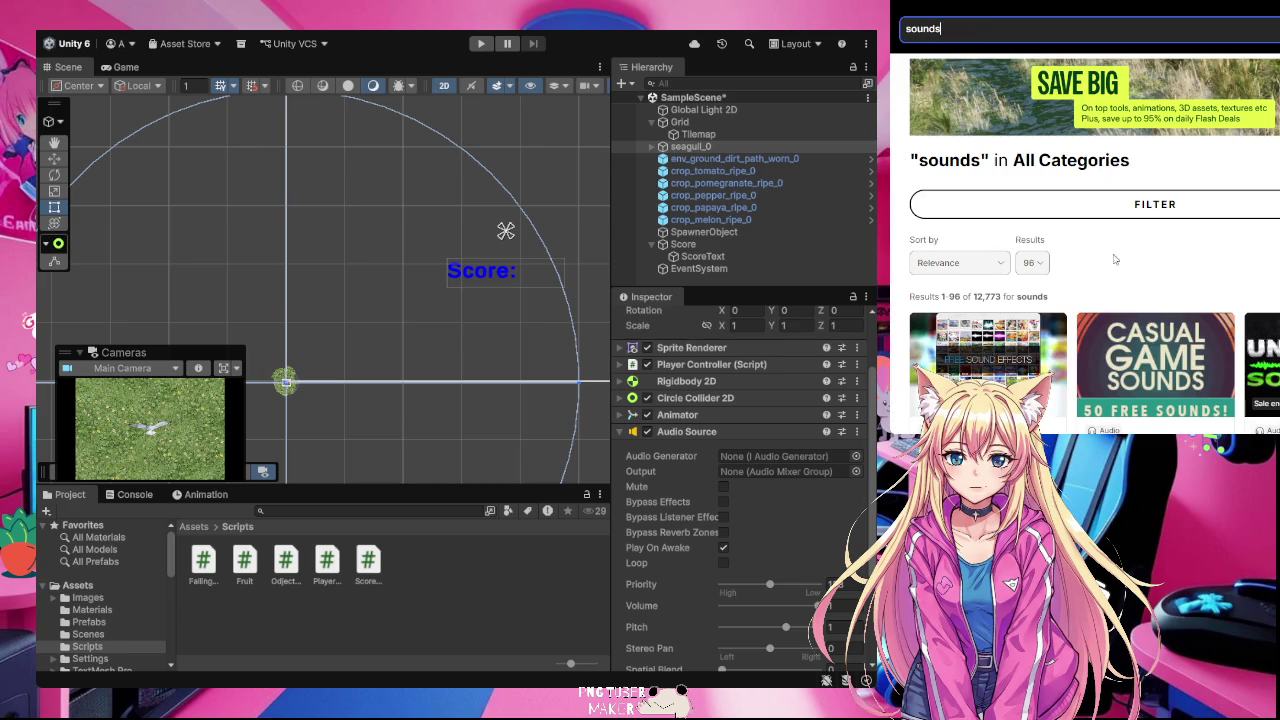
scroll(1105, 247, "down", 2)
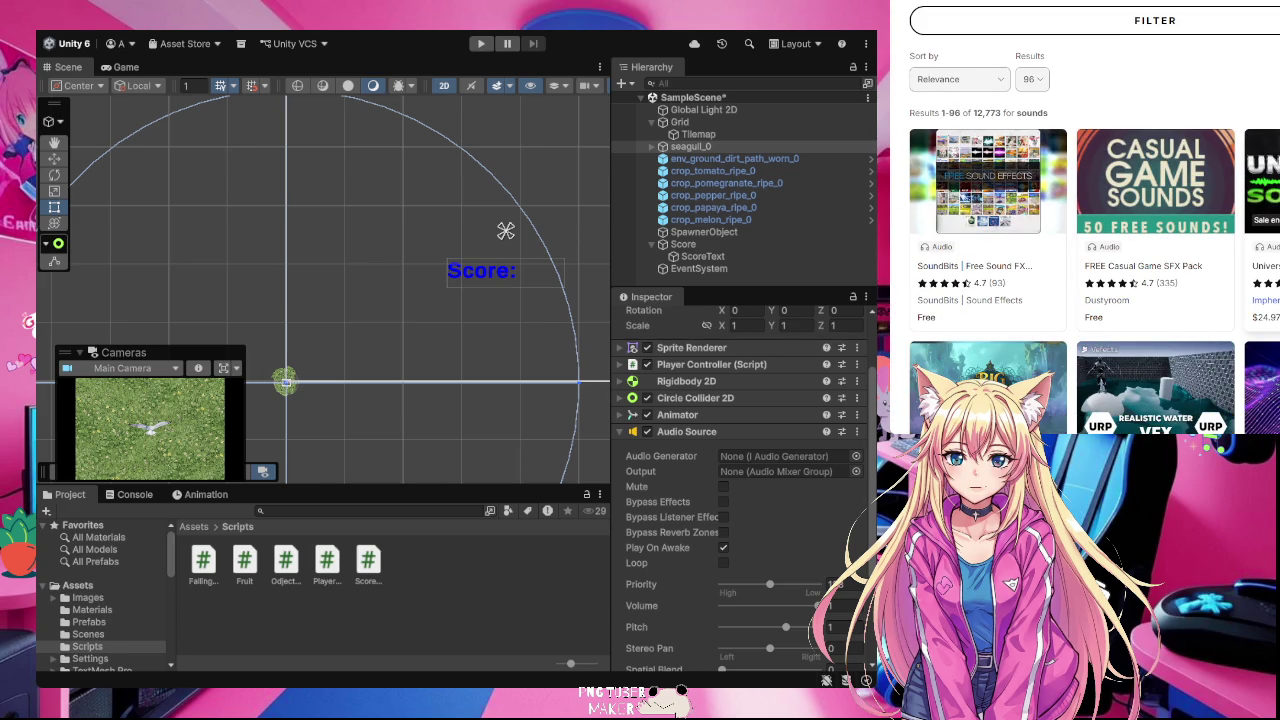
left_click(1204, 265)
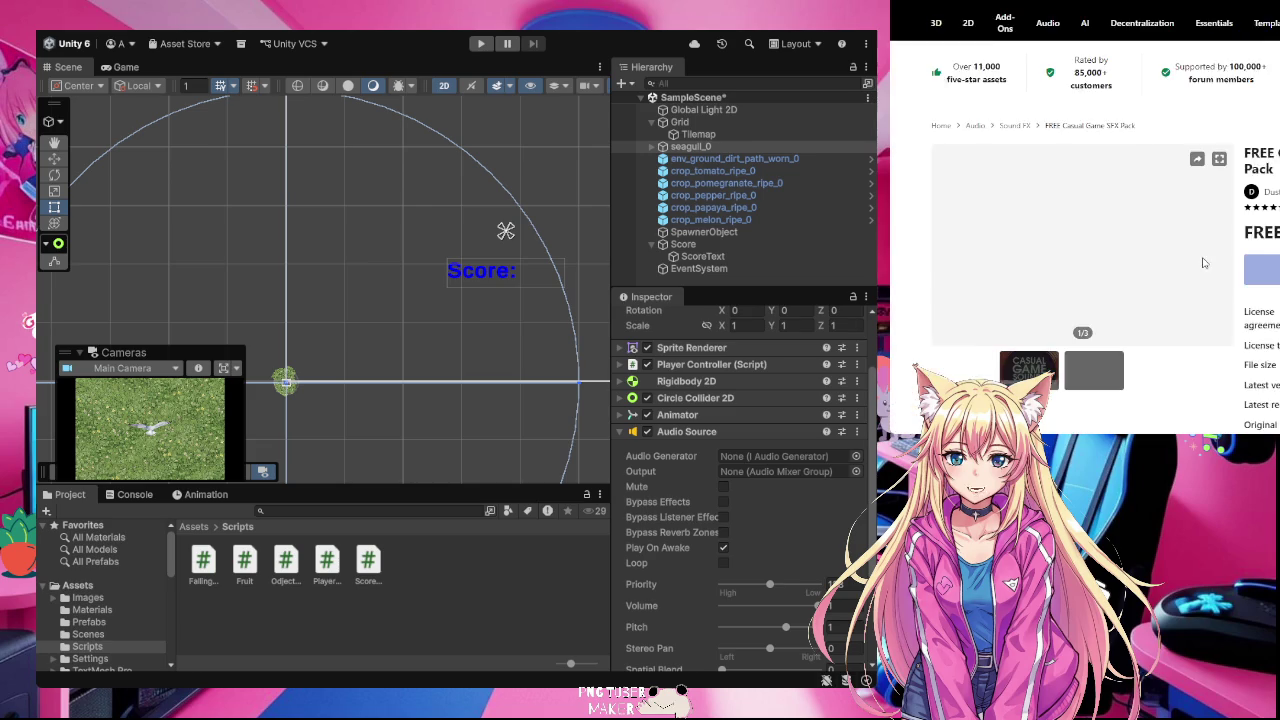
Step: Read through the FREE Casual Game SFX Pack's overview and description, then choose Add to My Assets
scroll(1186, 280, "down", 3)
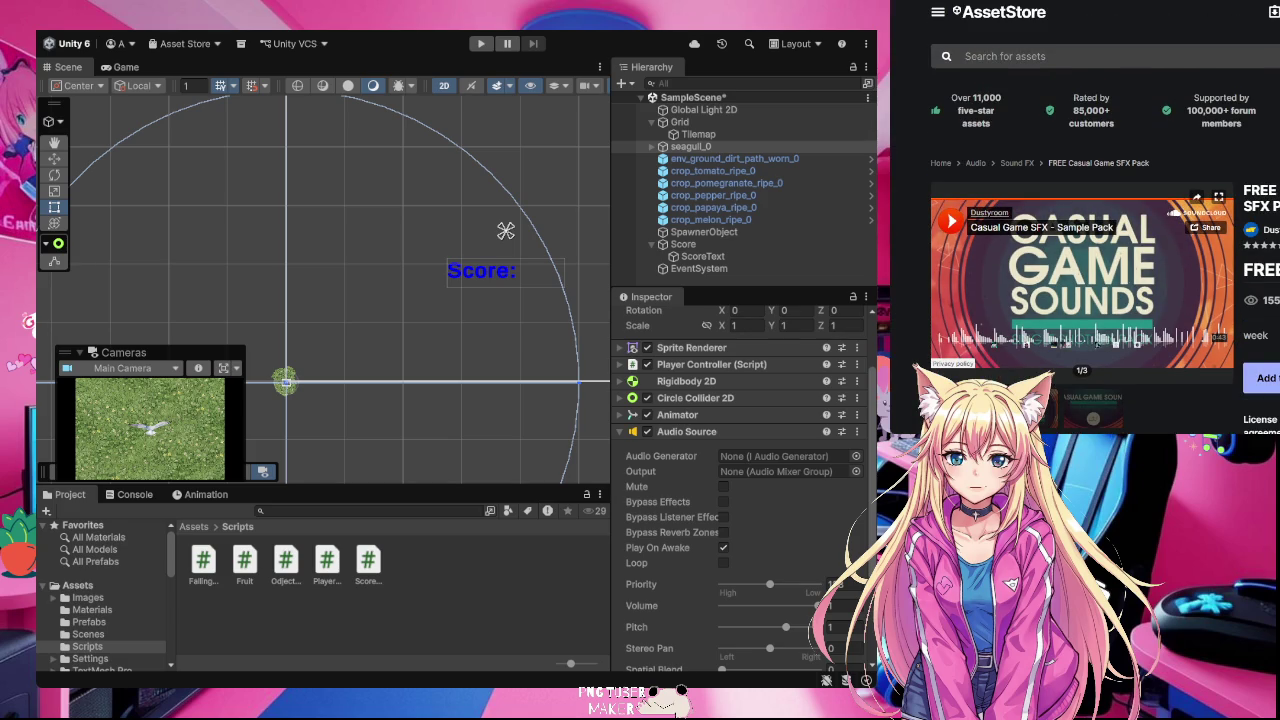
scroll(1120, 330, "down", 10)
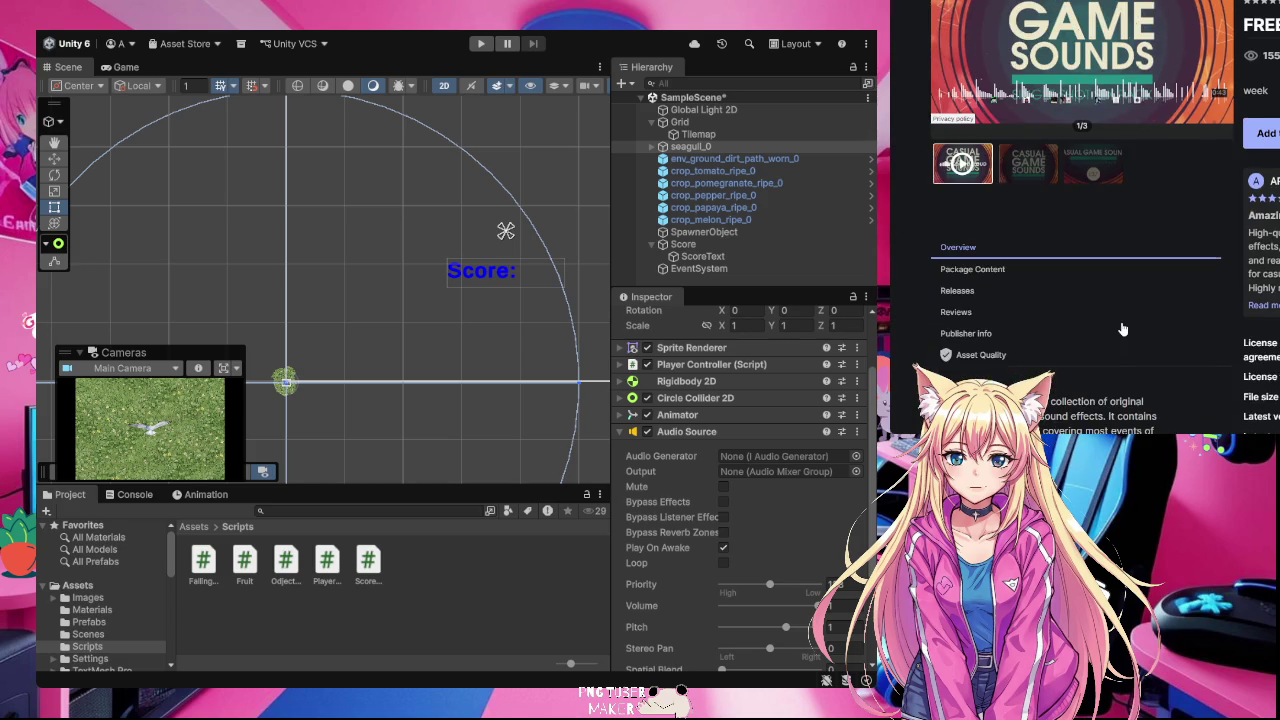
scroll(1122, 323, "down", 3)
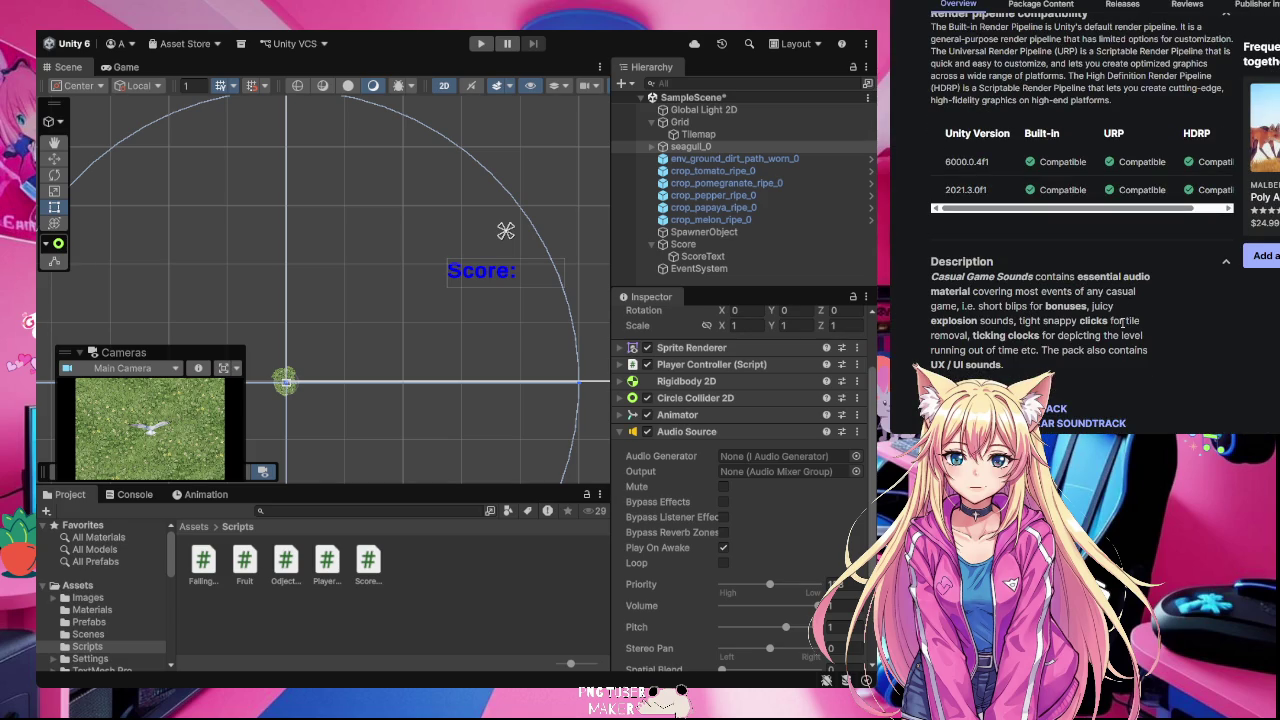
scroll(1133, 232, "down", 3)
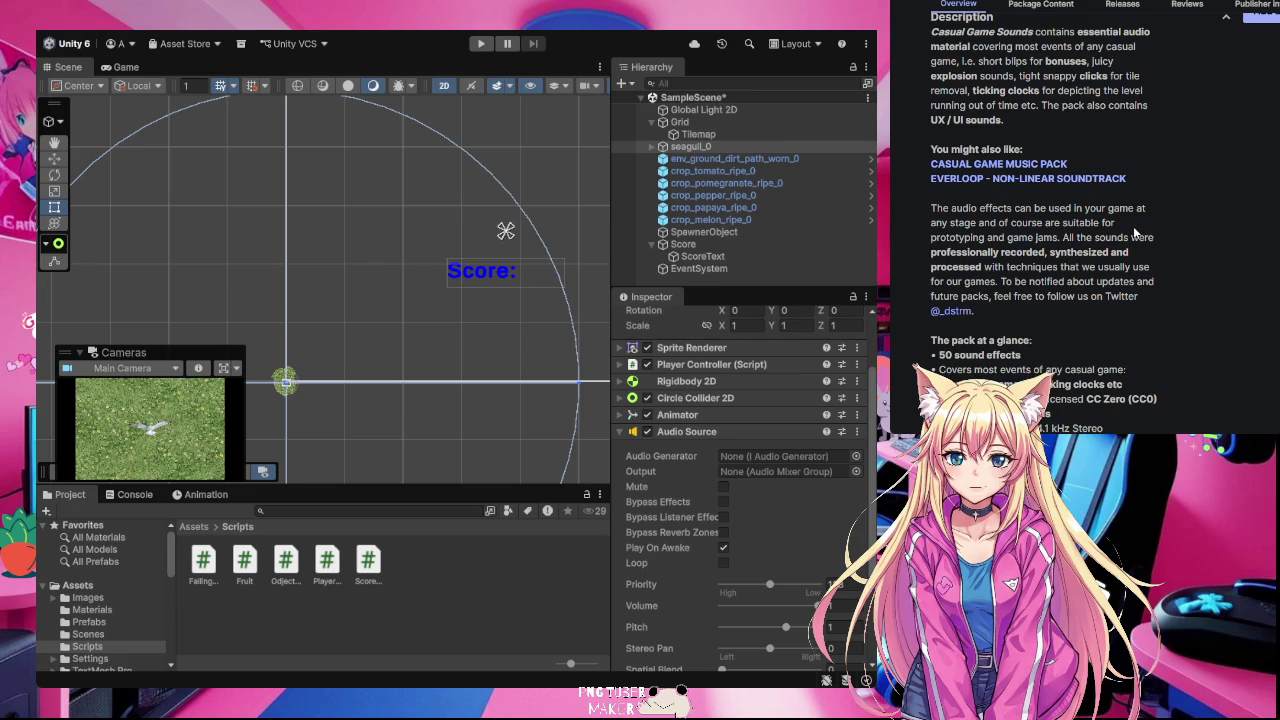
scroll(1133, 232, "down", 2)
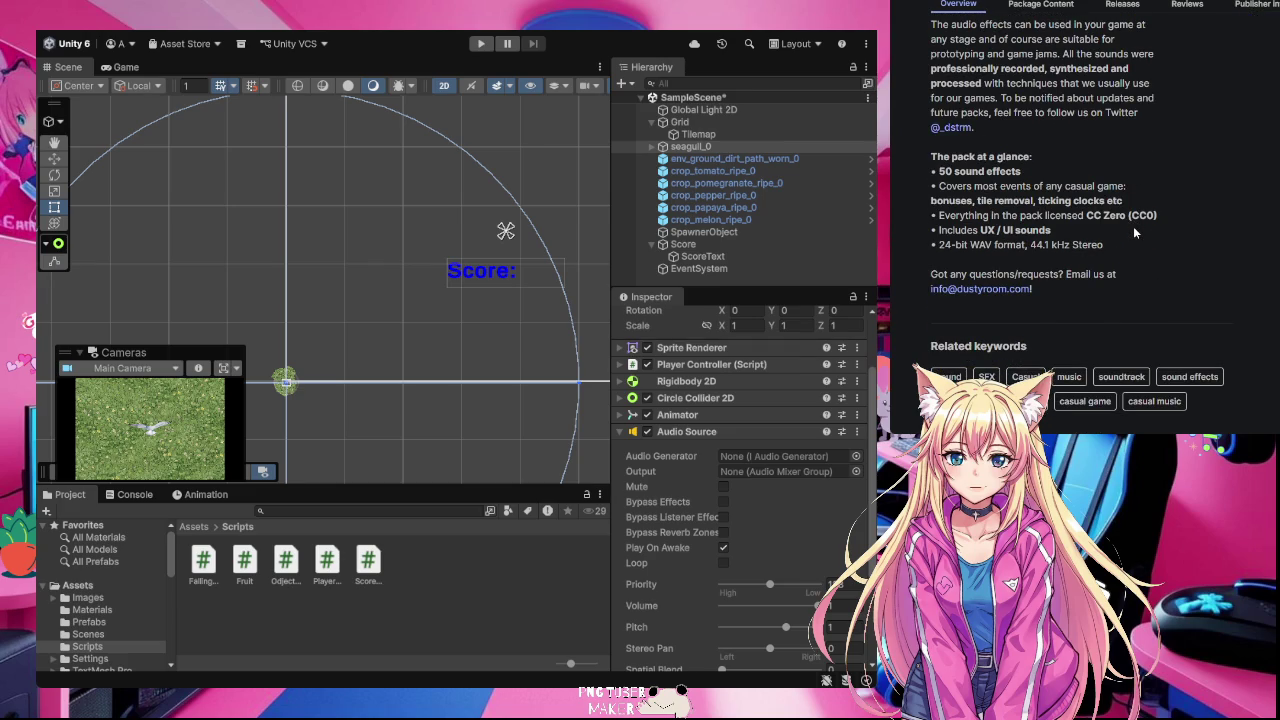
scroll(1133, 232, "up", 10)
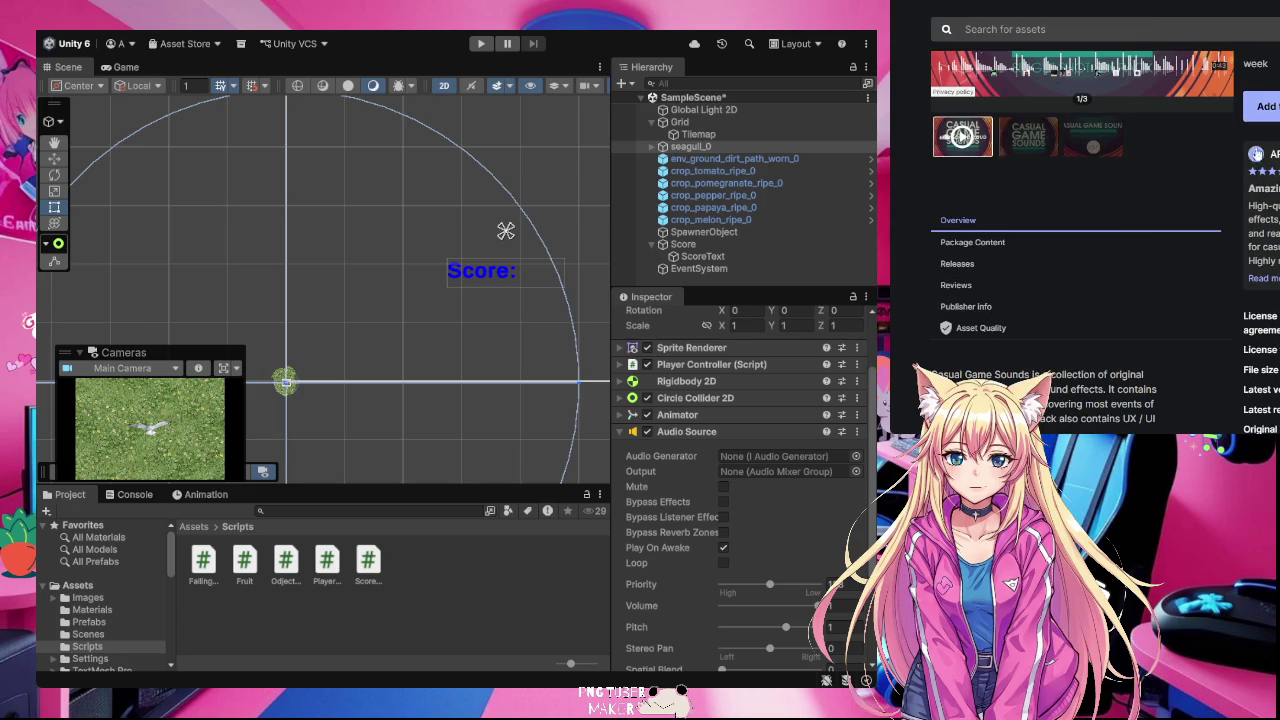
left_click(1264, 102)
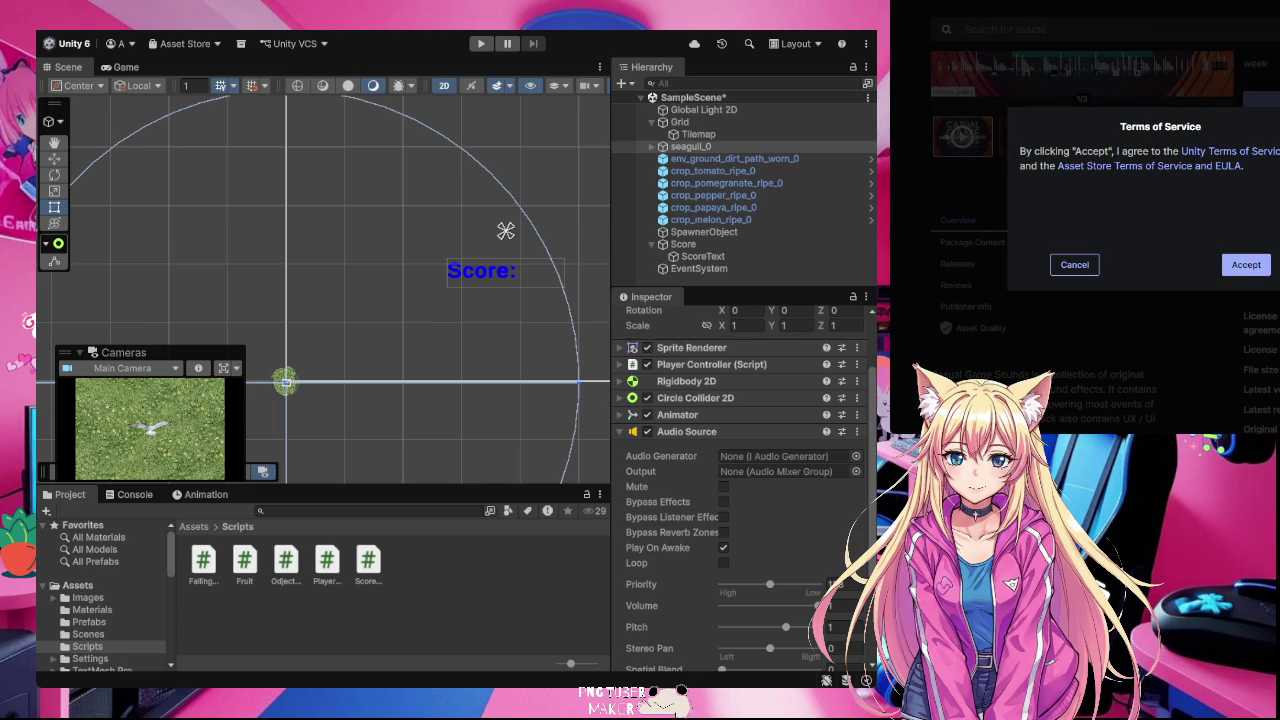
Step: Accept the Terms of Service, send the pack to the Unity Editor, and go to My Assets
left_click(1246, 266)
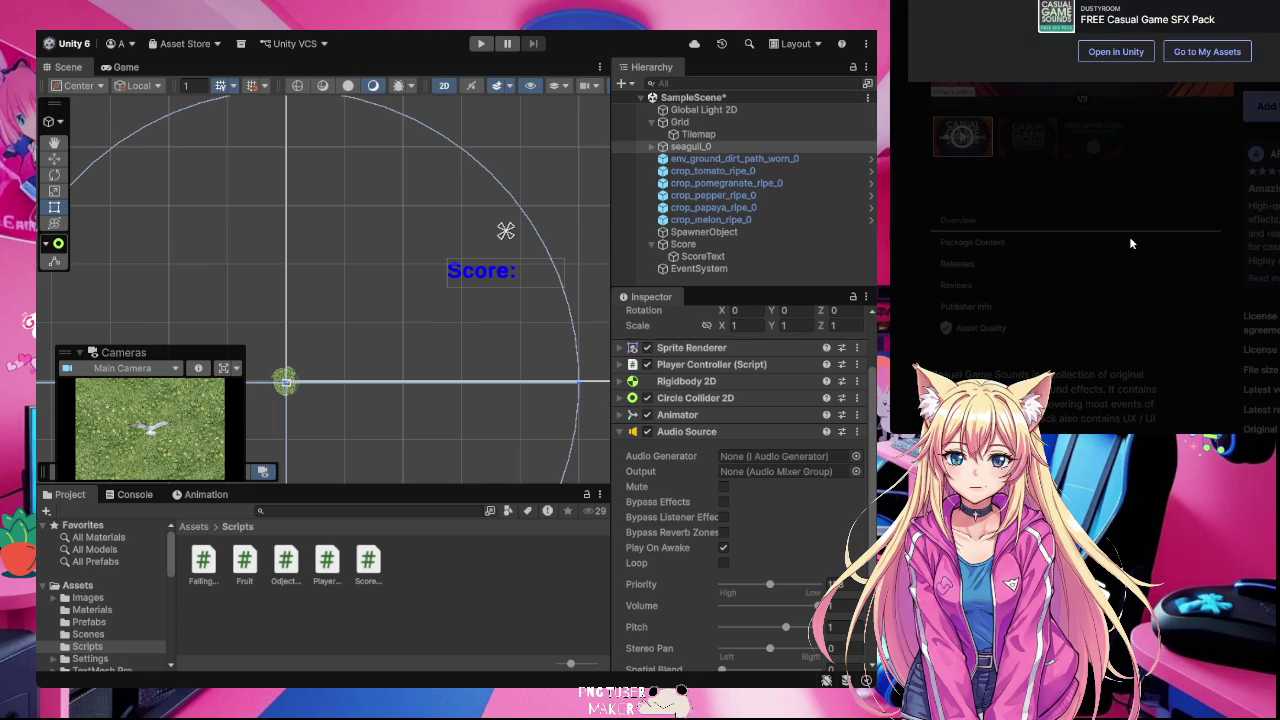
left_click(1116, 52)
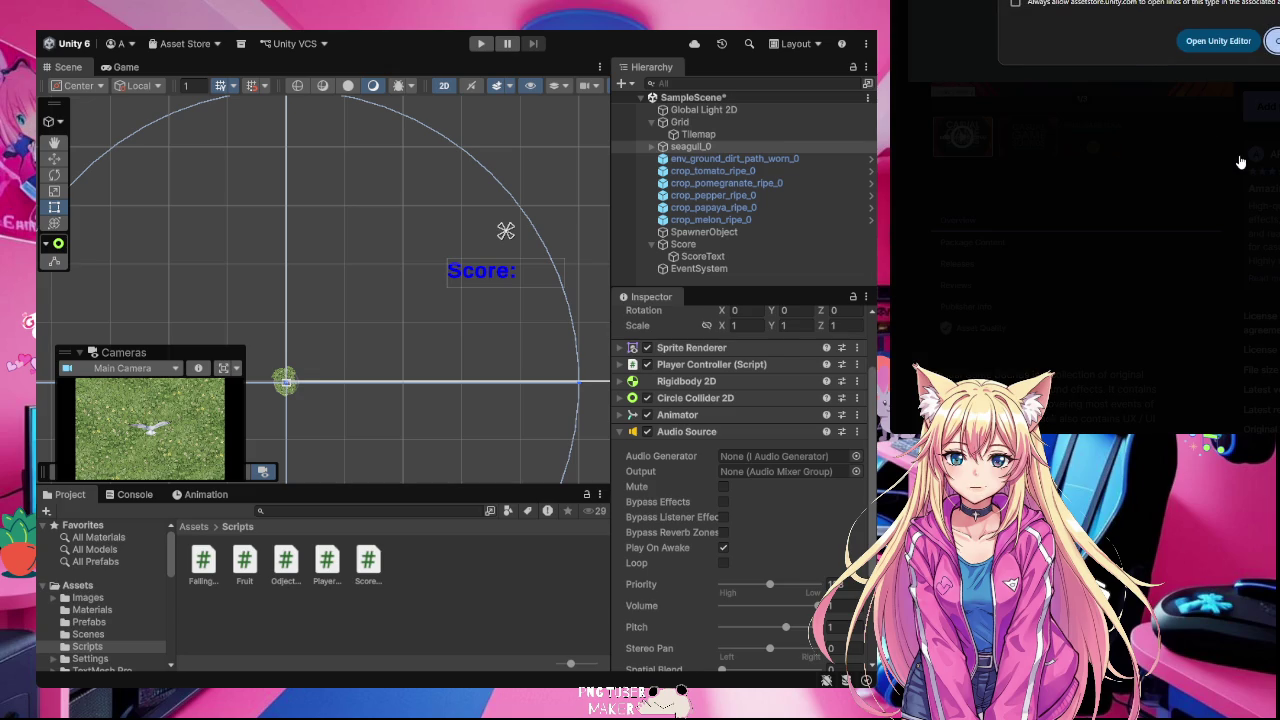
left_click(1273, 43)
left_click(1230, 56)
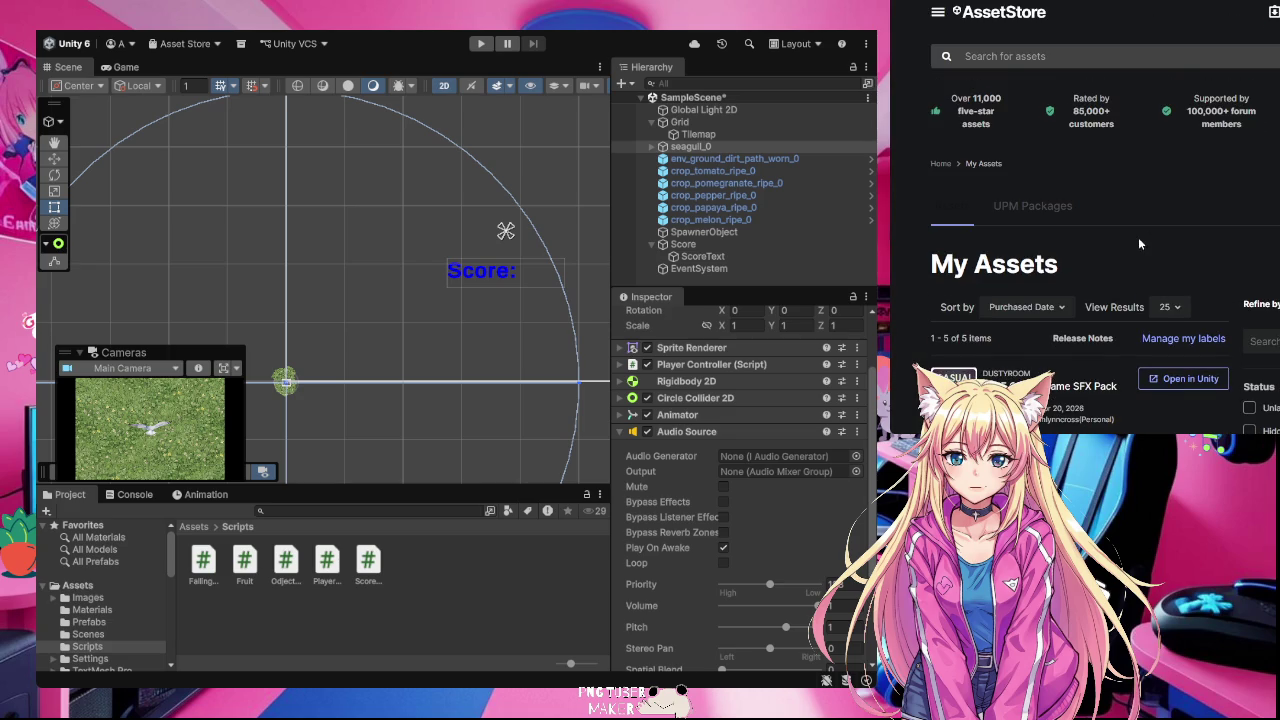
Step: Save the Unity scene, then open the FREE Casual Game SFX Pack entry from My Assets
scroll(1154, 271, "down", 3)
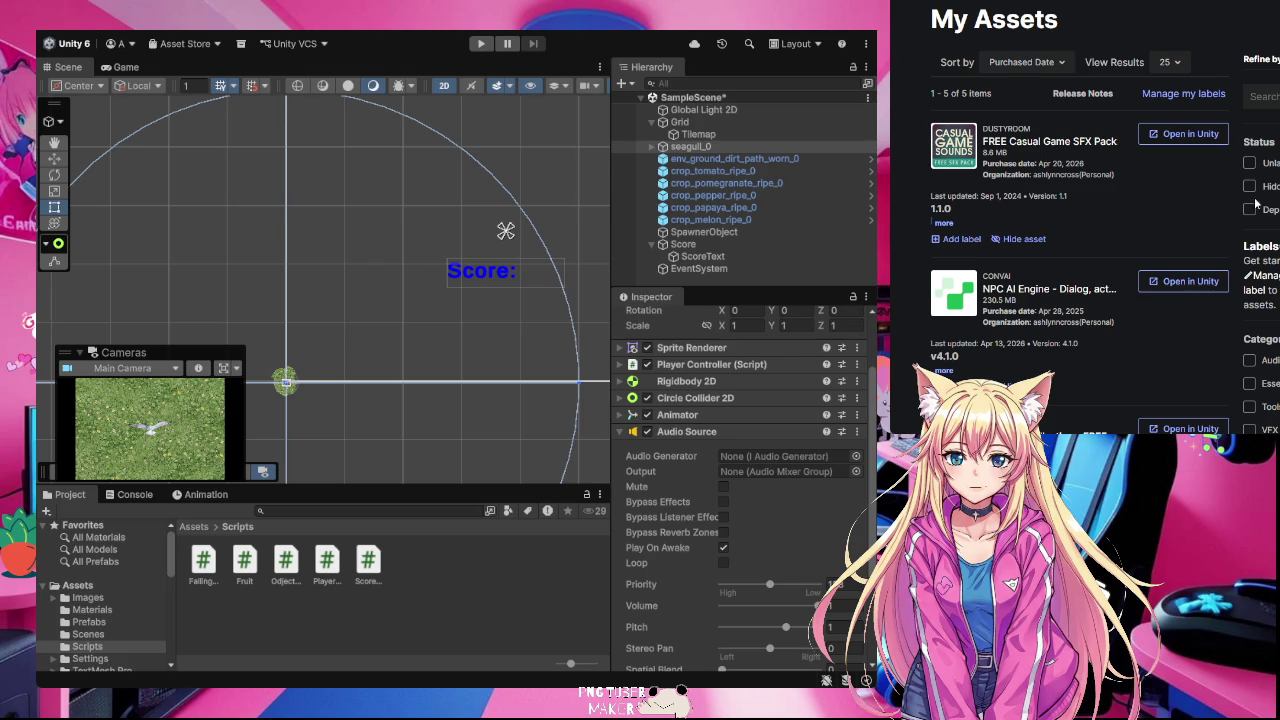
key("ctrl+s")
scroll(1178, 212, "down", 3)
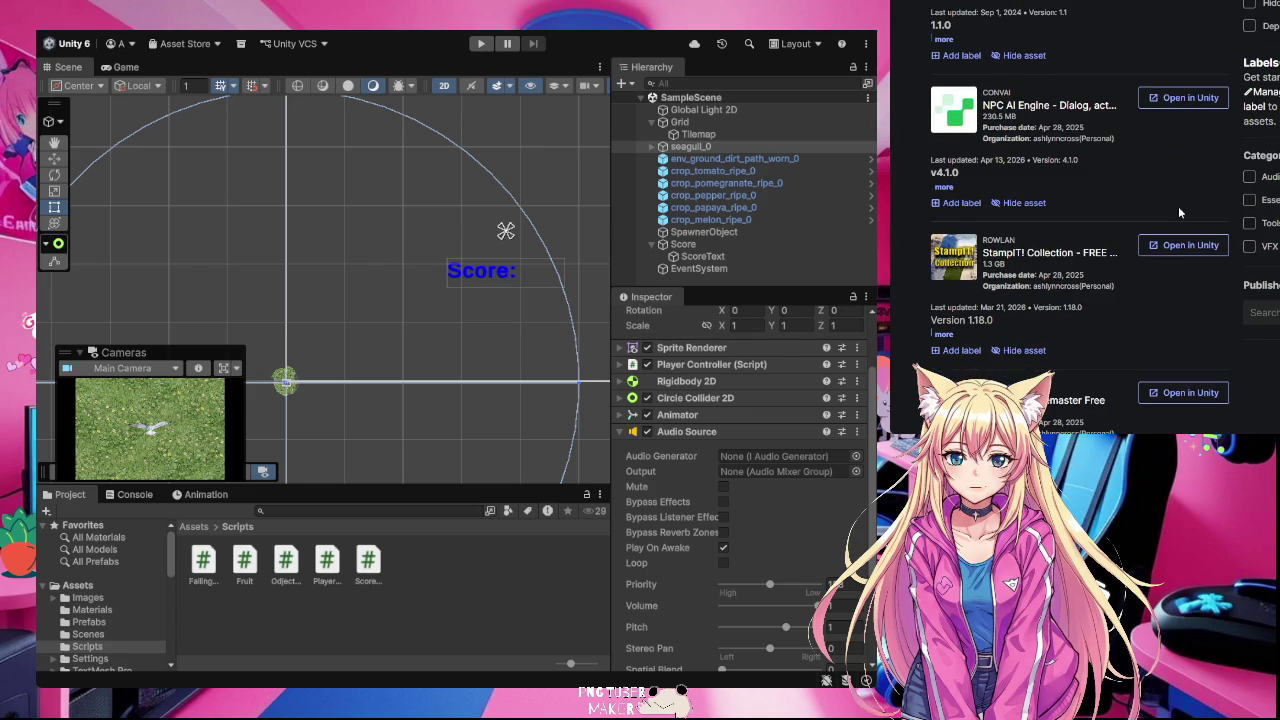
scroll(1178, 210, "up", 3)
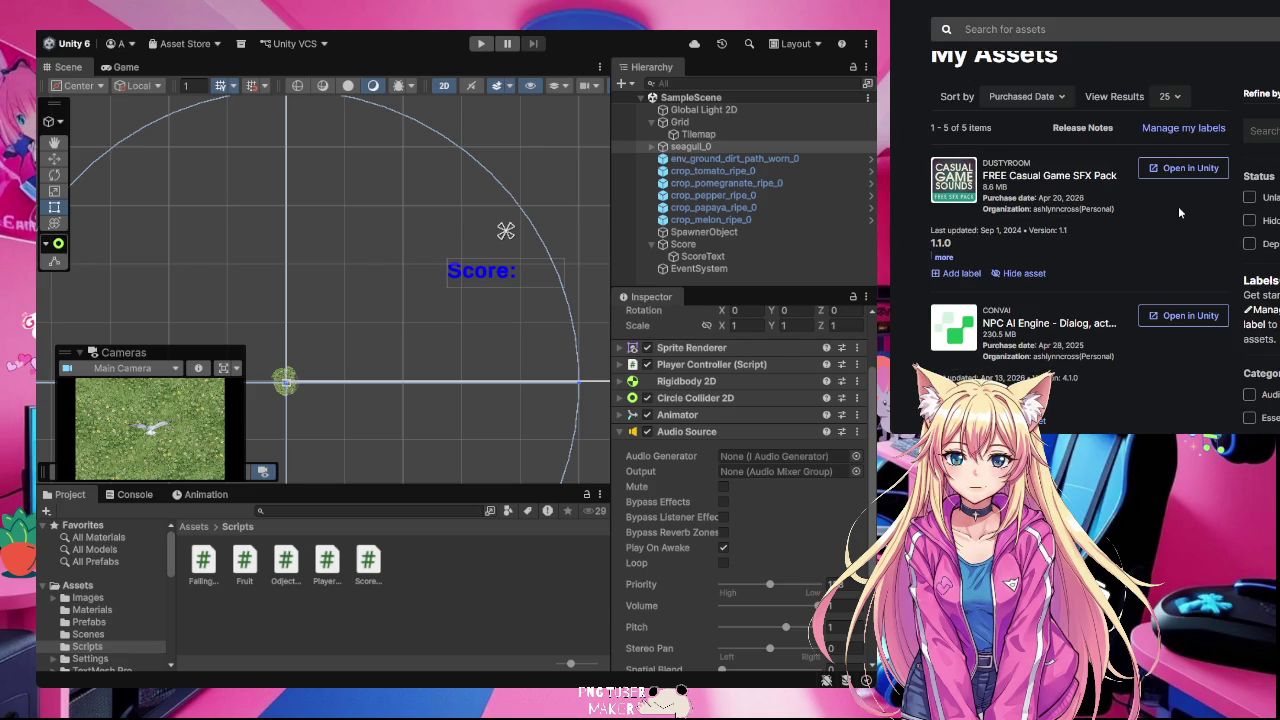
scroll(1178, 212, "down", 3)
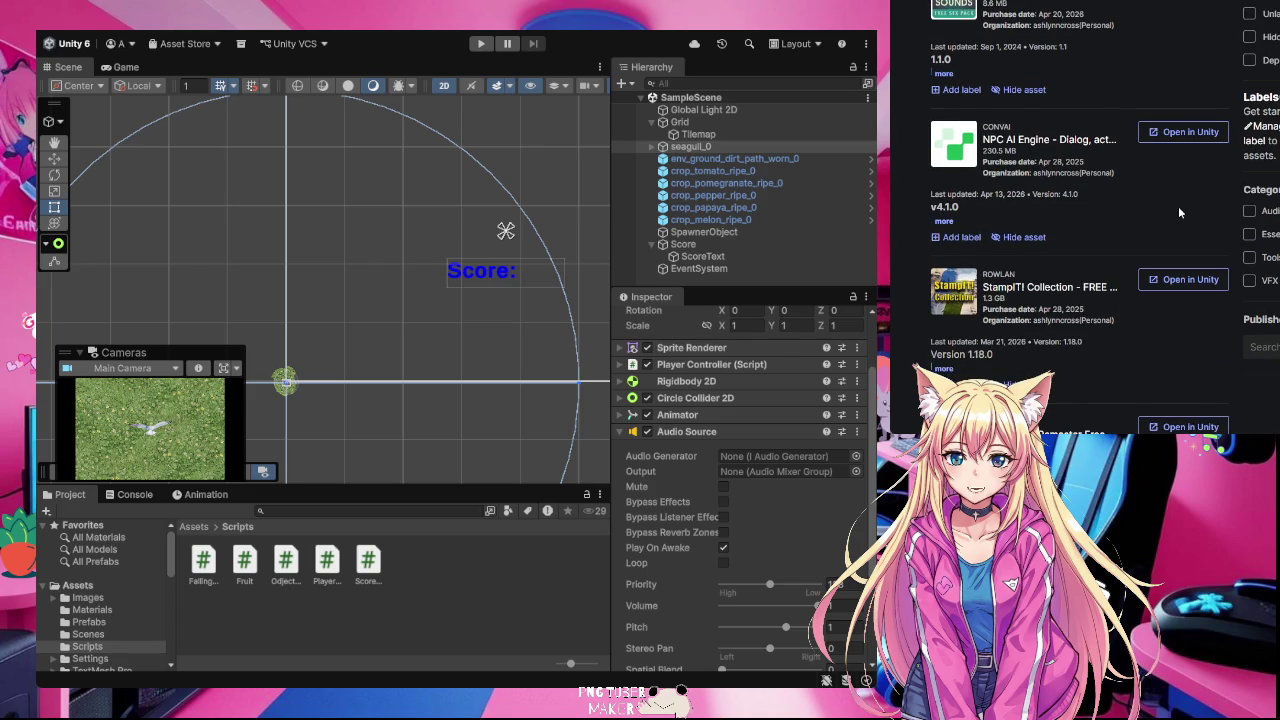
scroll(1178, 210, "down", 3)
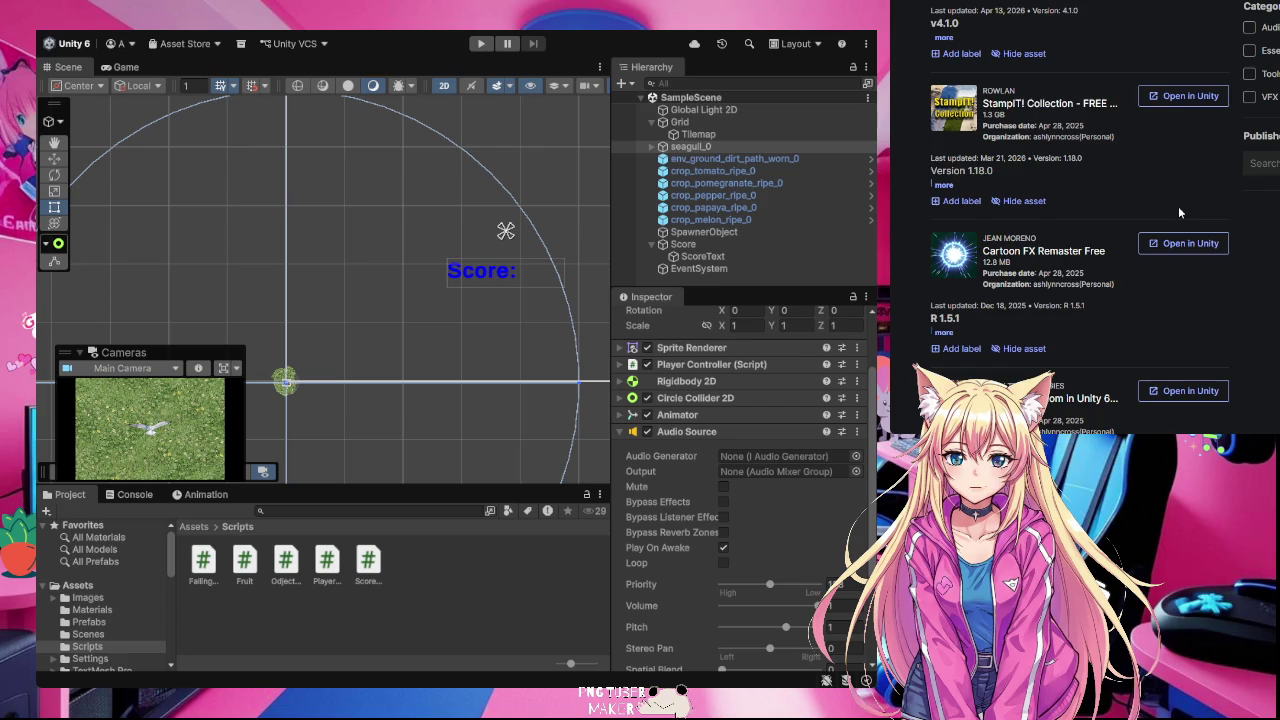
scroll(1178, 210, "down", 2)
scroll(1178, 212, "up", 8)
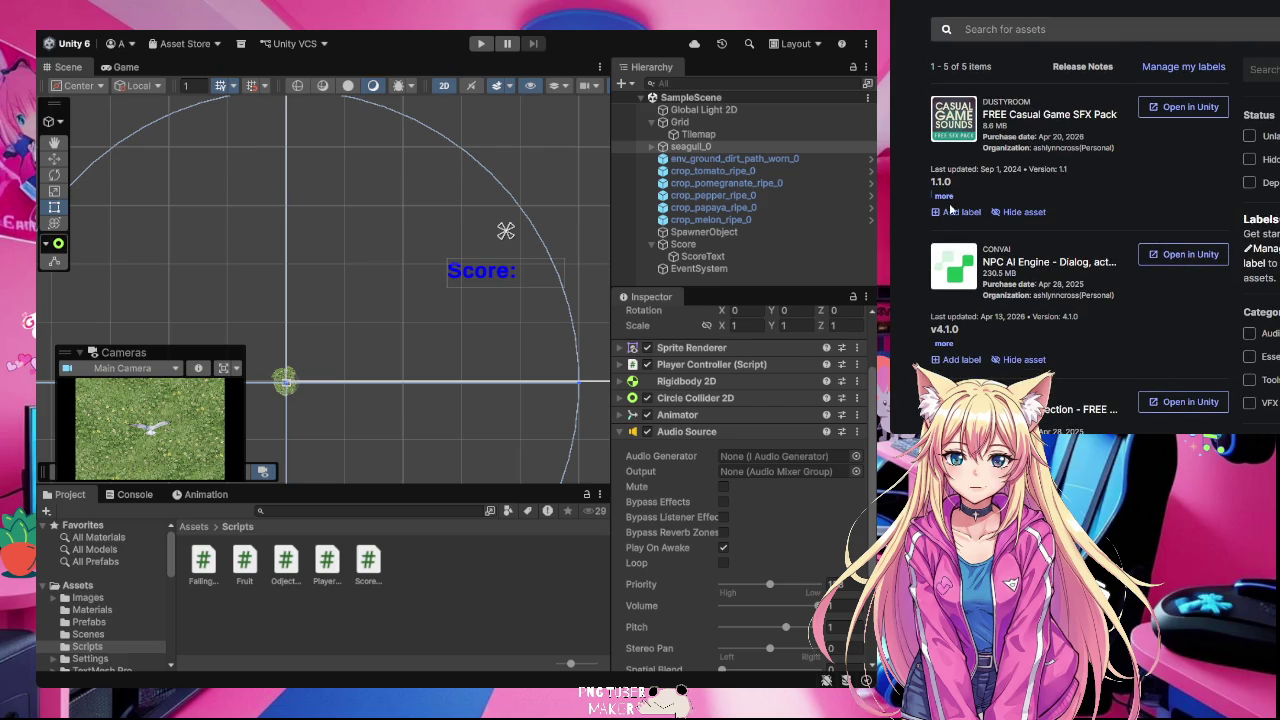
left_click(1016, 118)
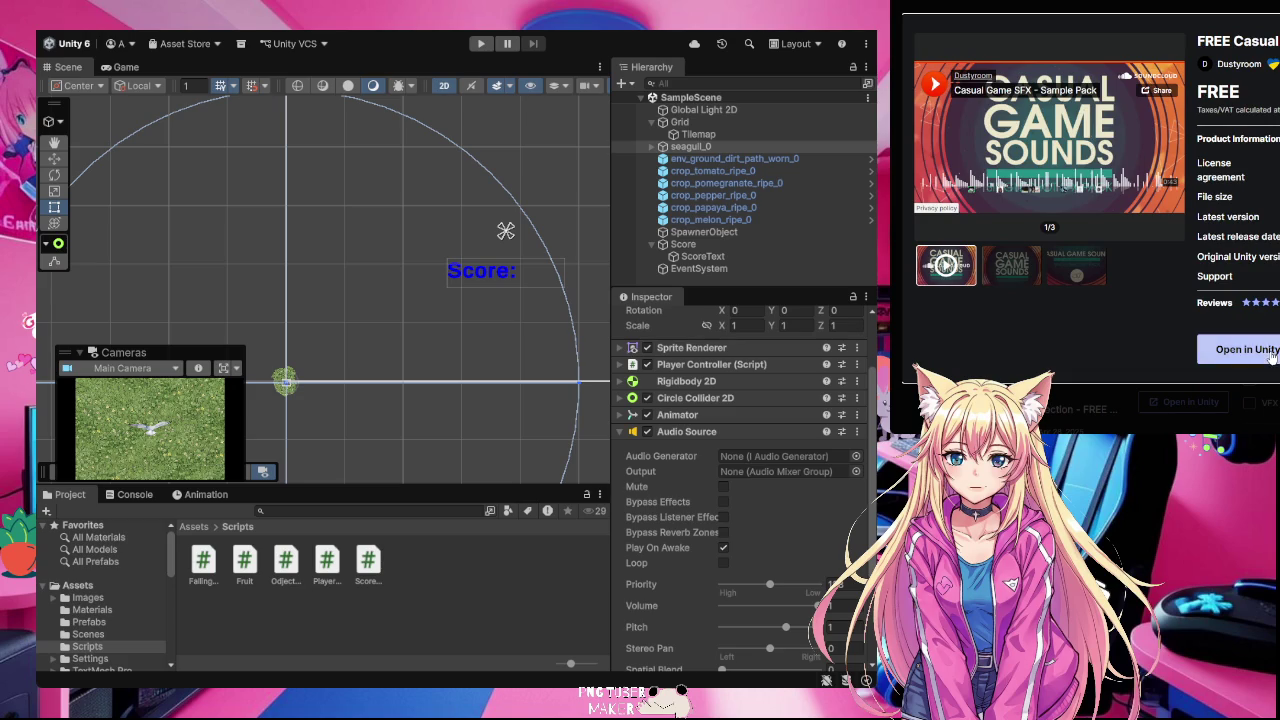
Step: Send the FREE Casual Game SFX Pack to Unity and confirm Open Unity Editor
left_click(1240, 349)
left_click(1201, 43)
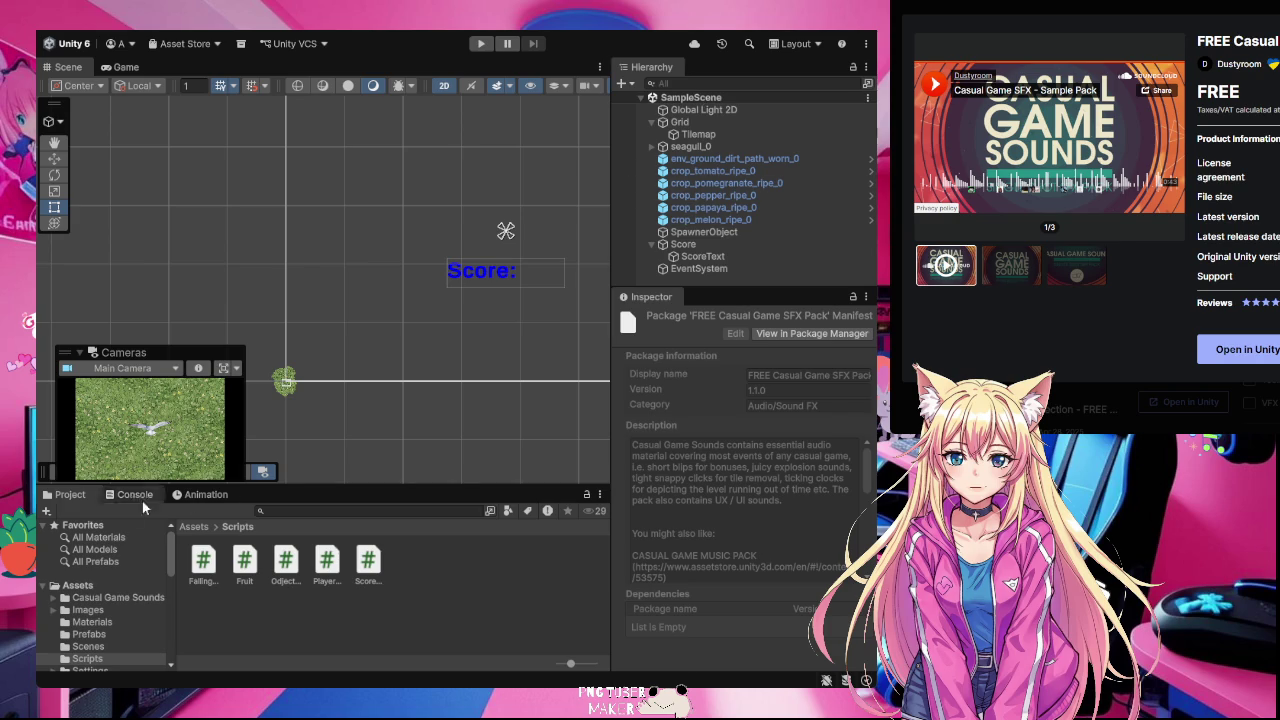
Step: Scroll the Project folder tree and display the Packages folder's contents
scroll(123, 630, "down", 5)
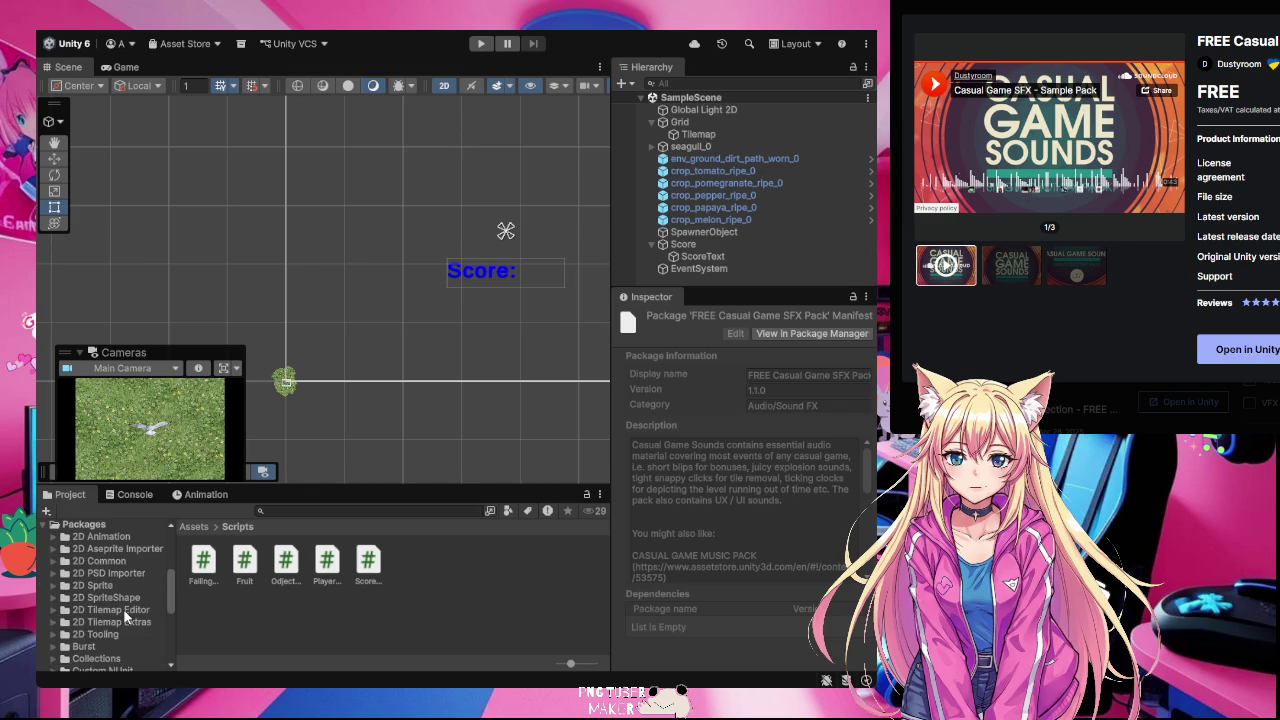
scroll(124, 612, "down", 2)
scroll(124, 615, "down", 4)
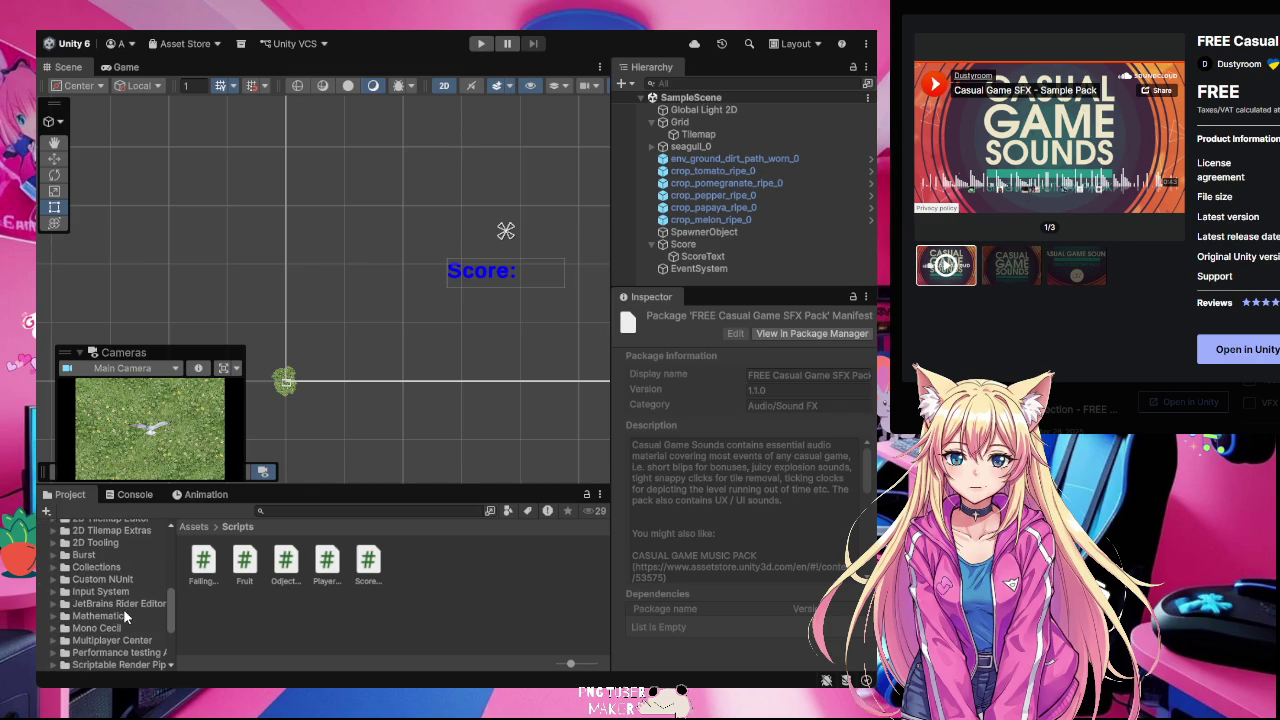
scroll(124, 615, "down", 4)
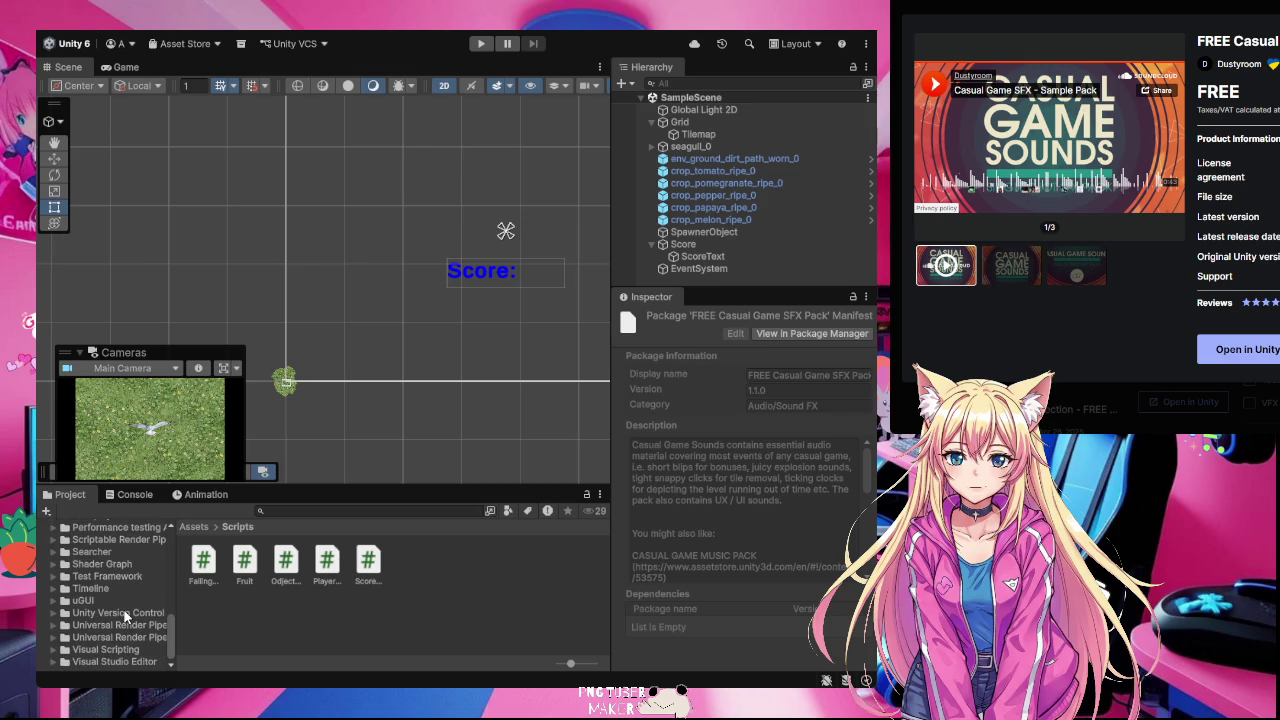
scroll(124, 615, "up", 12)
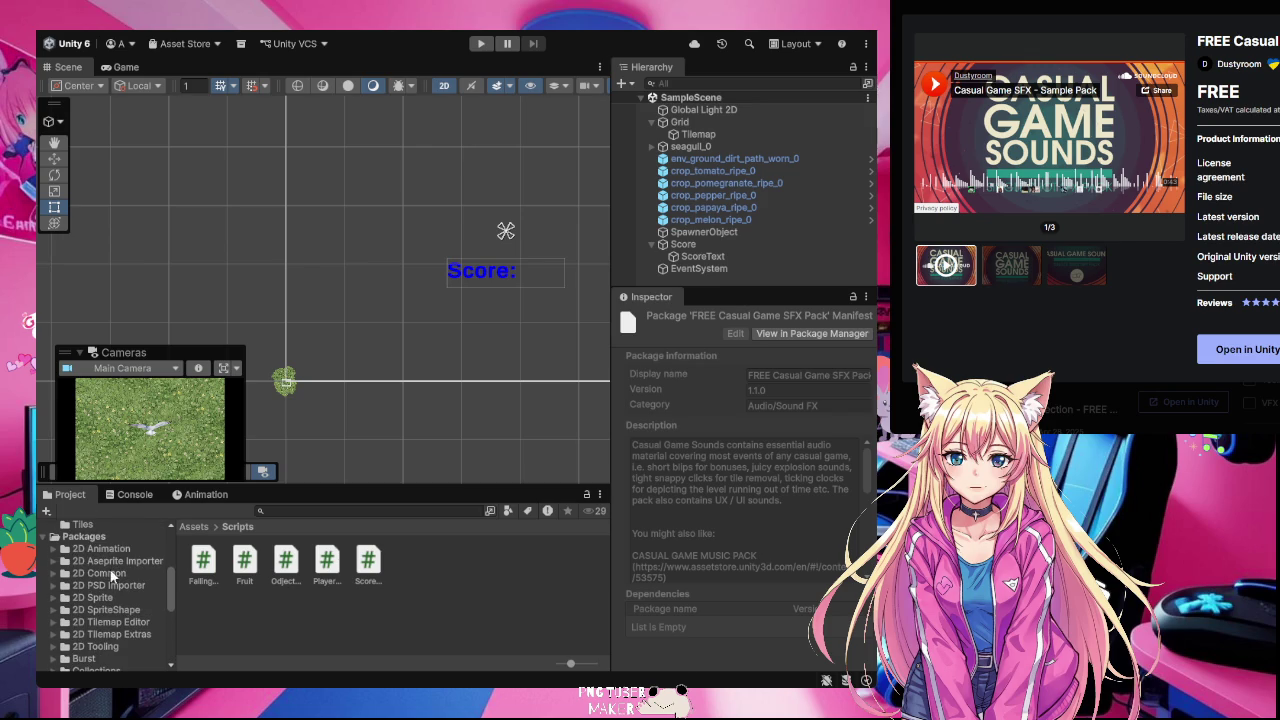
left_click(95, 537)
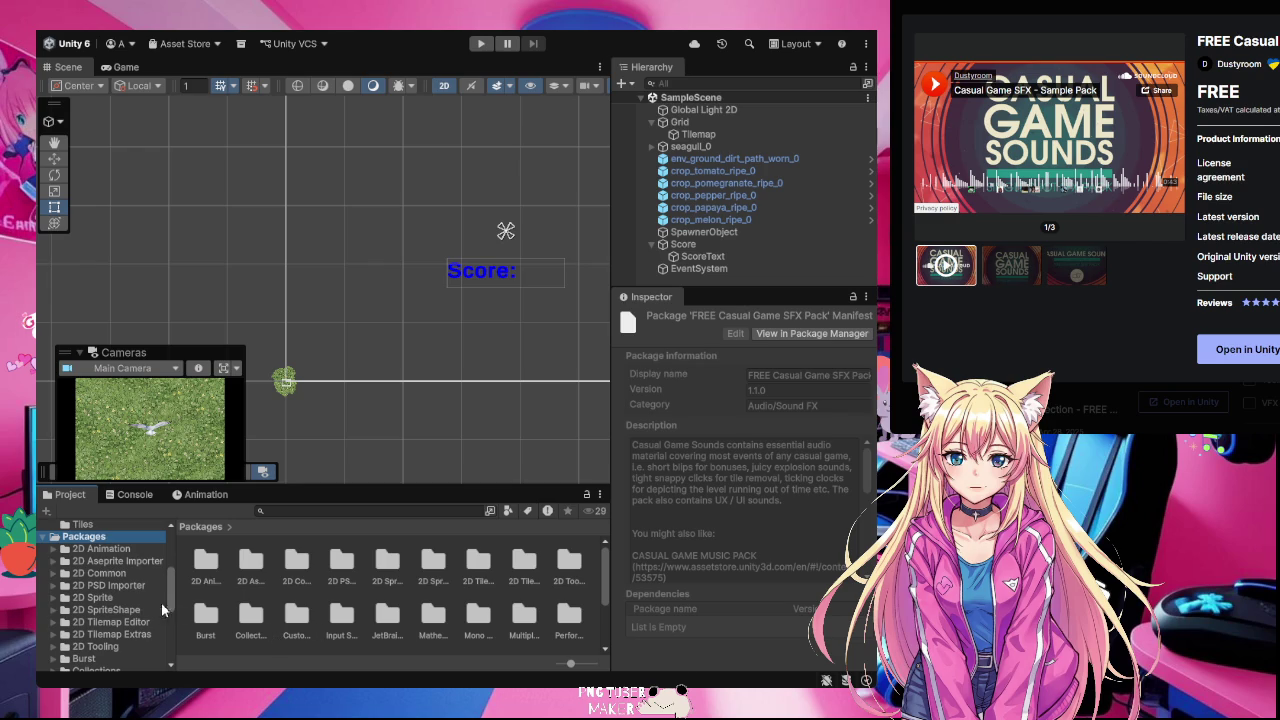
Step: Open Assets > Casual Game Sounds > CasualGameSounds and select the DM-CGS-05 clip
scroll(133, 599, "up", 3)
scroll(133, 599, "up", 2)
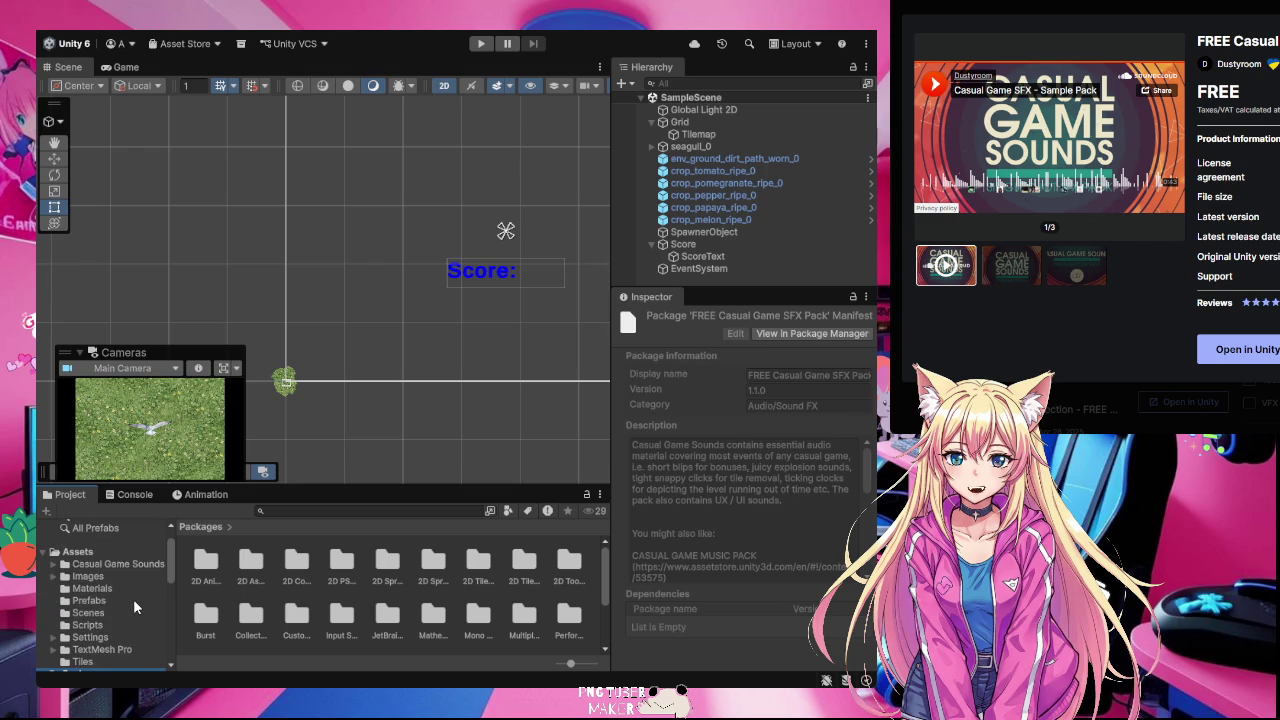
left_click(78, 552)
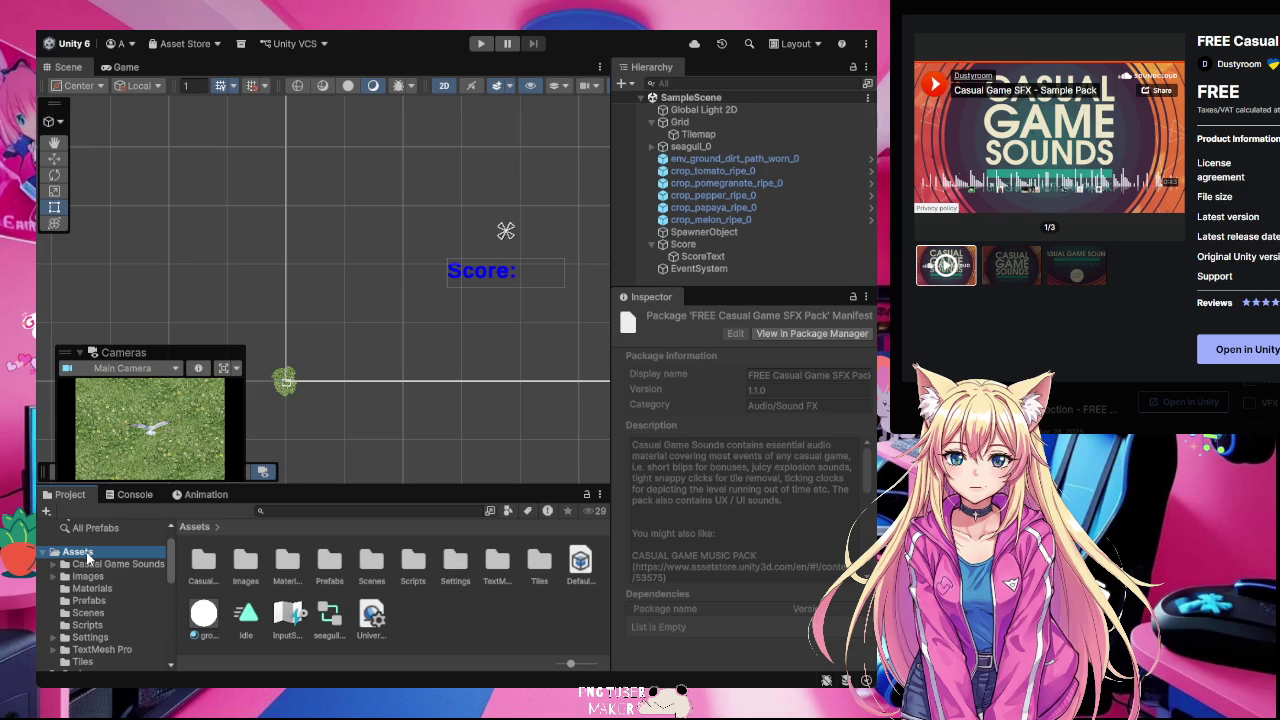
double_click(203, 563)
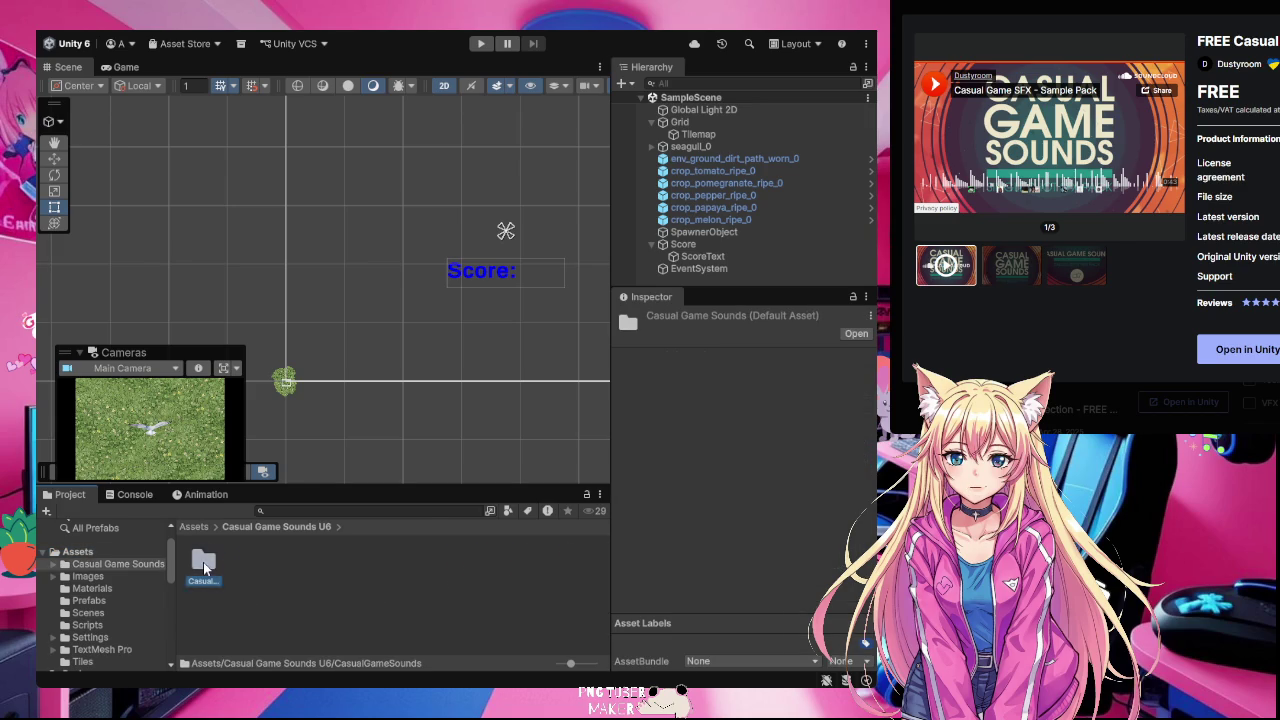
double_click(203, 562)
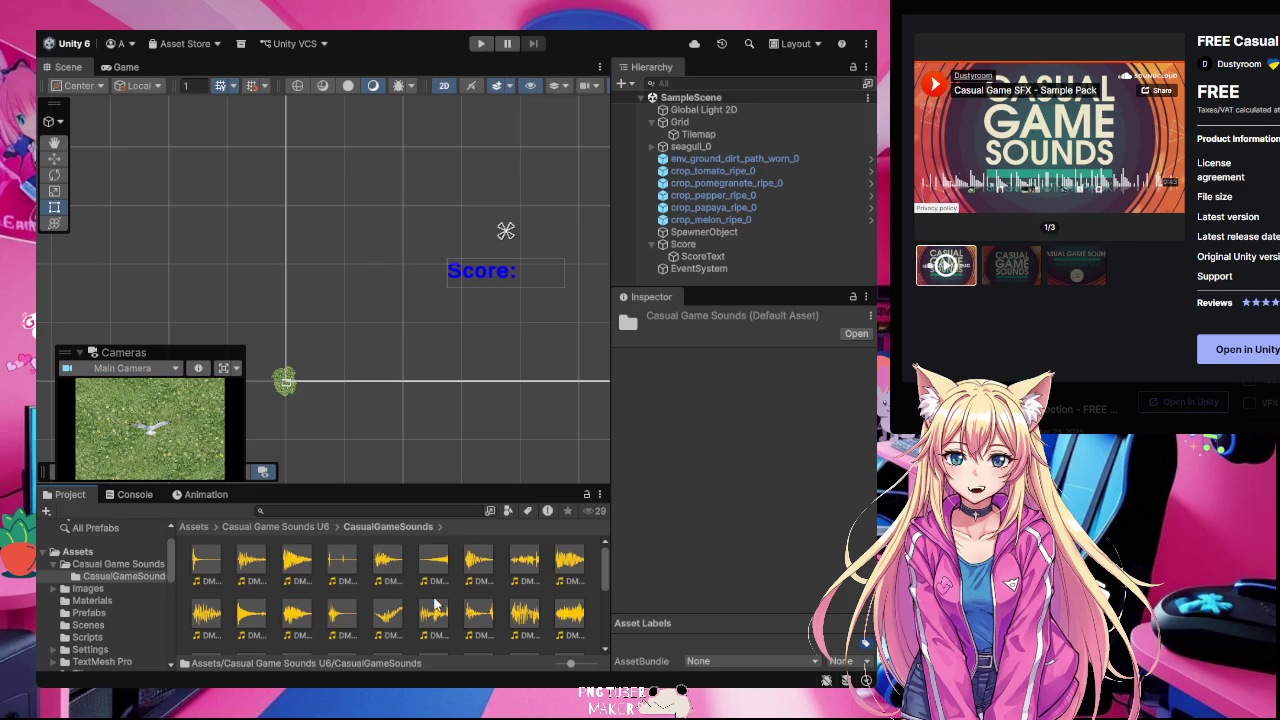
left_click(391, 568)
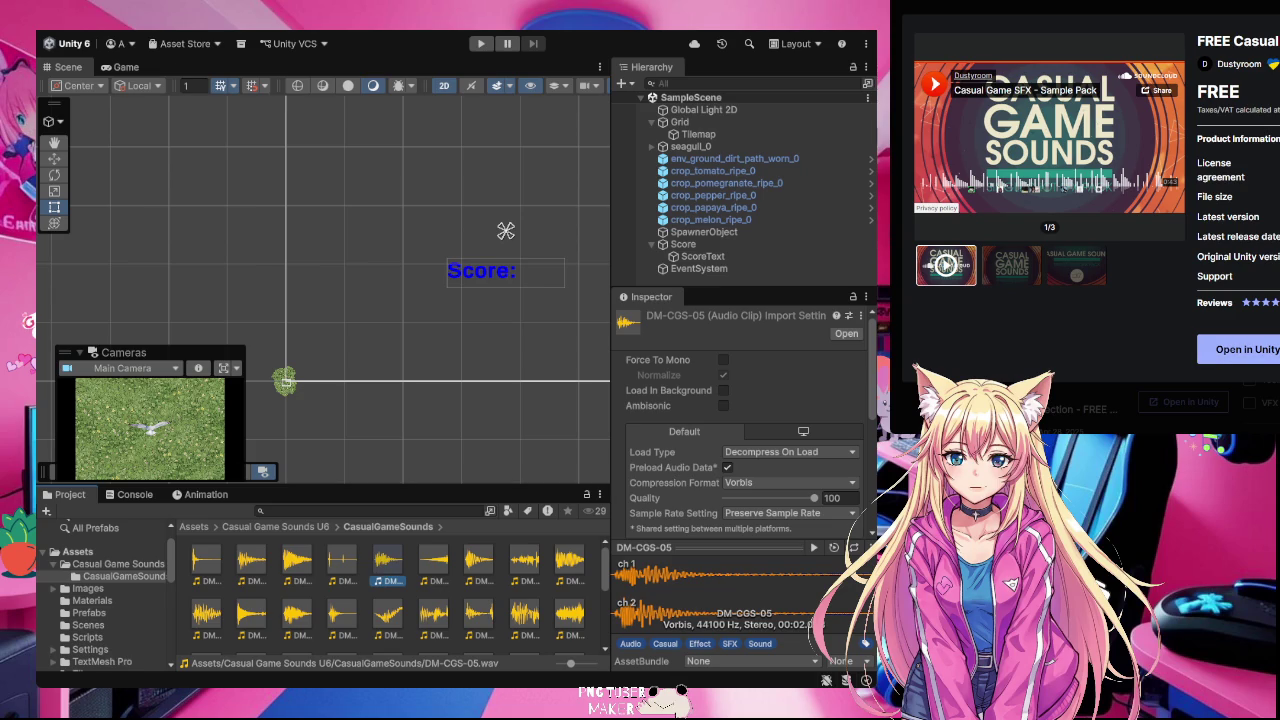
Step: Preview the DM-CGS-16 and DM-CGS-18 clips, then select DM-CGS-01
scroll(565, 595, "down", 3)
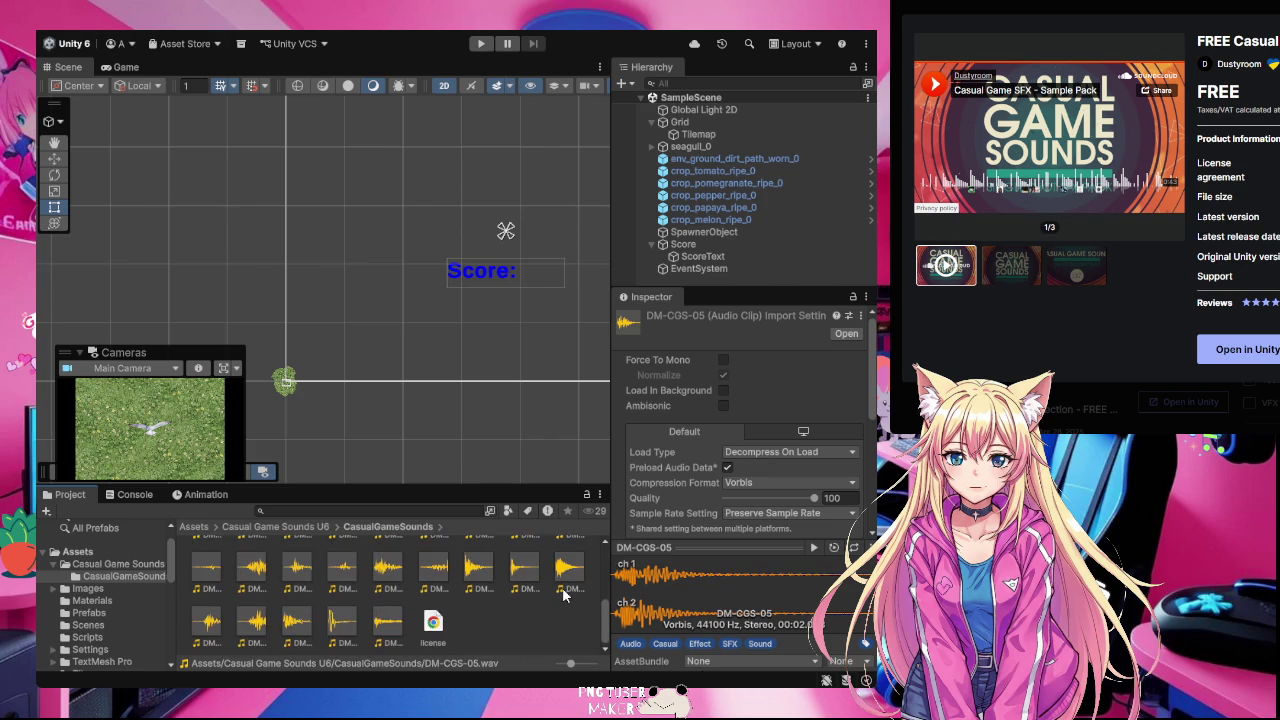
scroll(565, 595, "up", 3)
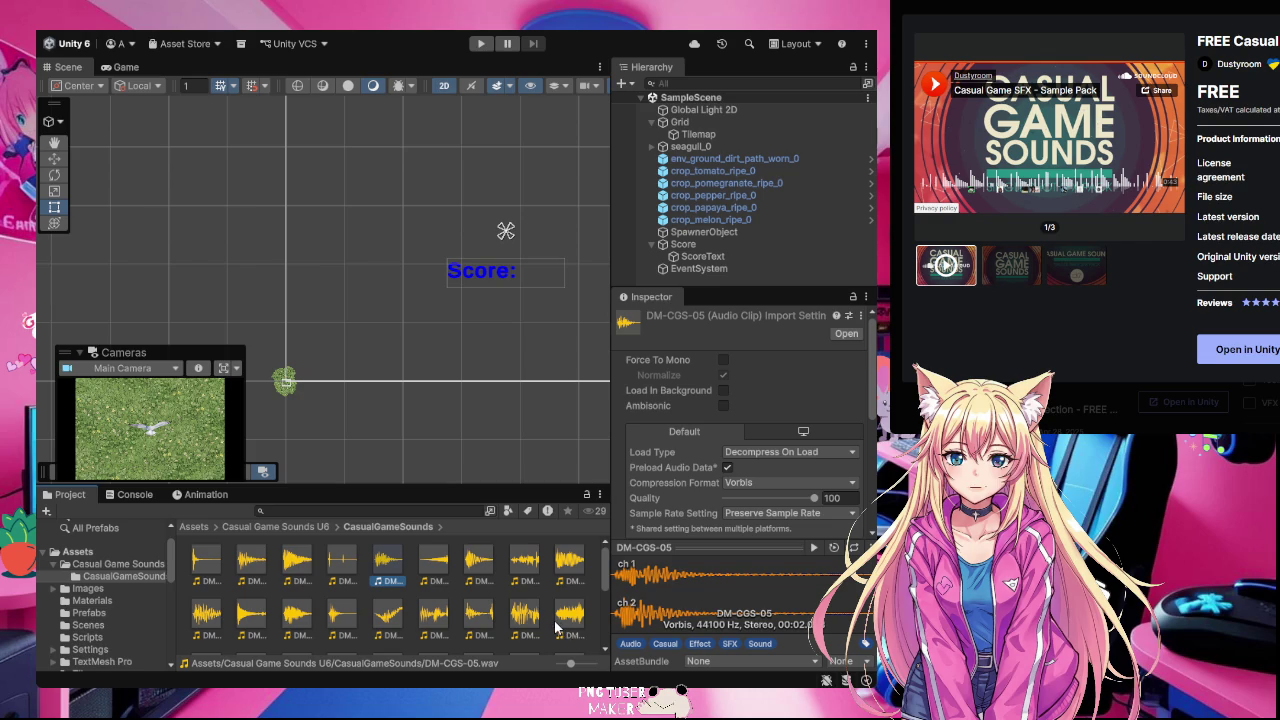
scroll(558, 627, "down", 1)
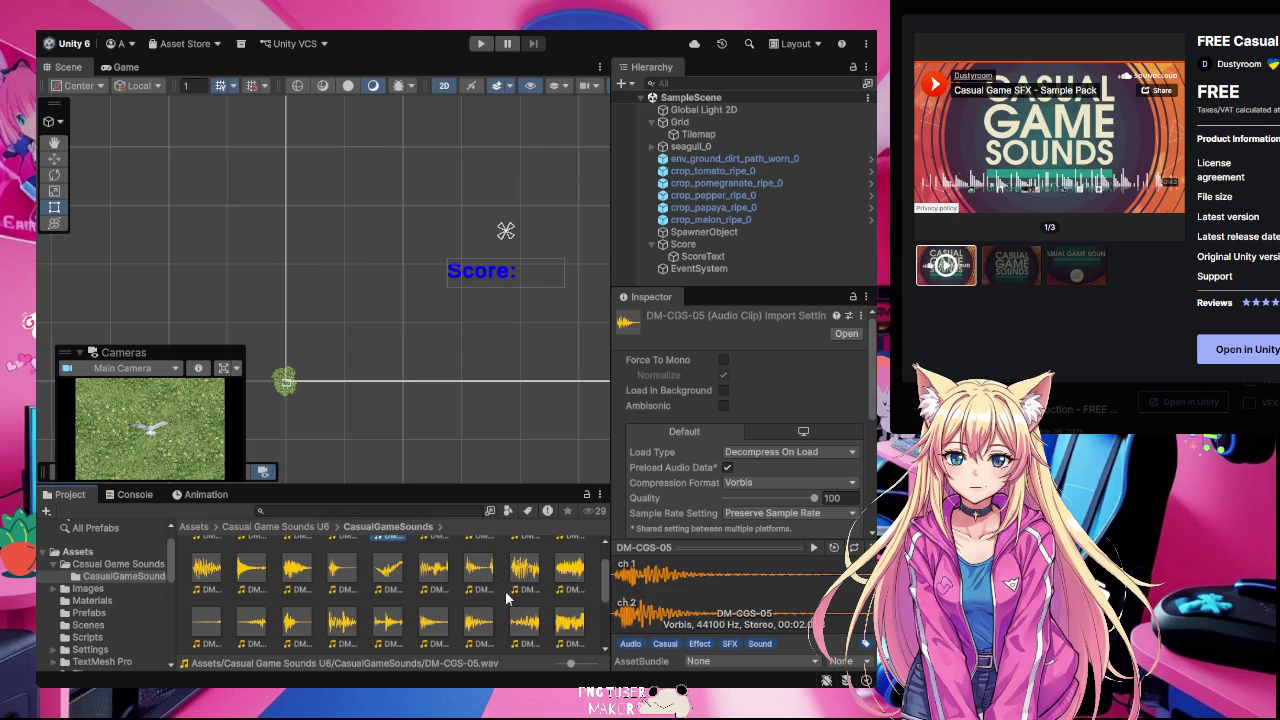
left_click(479, 570)
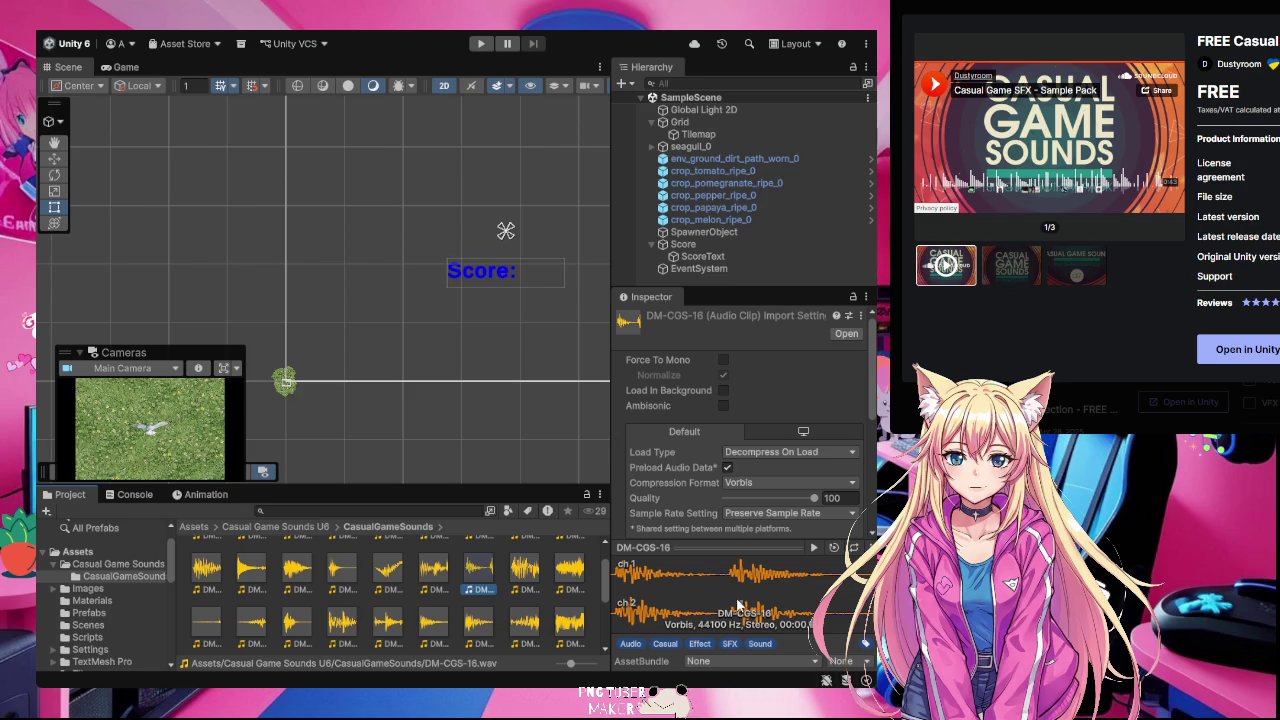
left_click(814, 548)
left_click(561, 577)
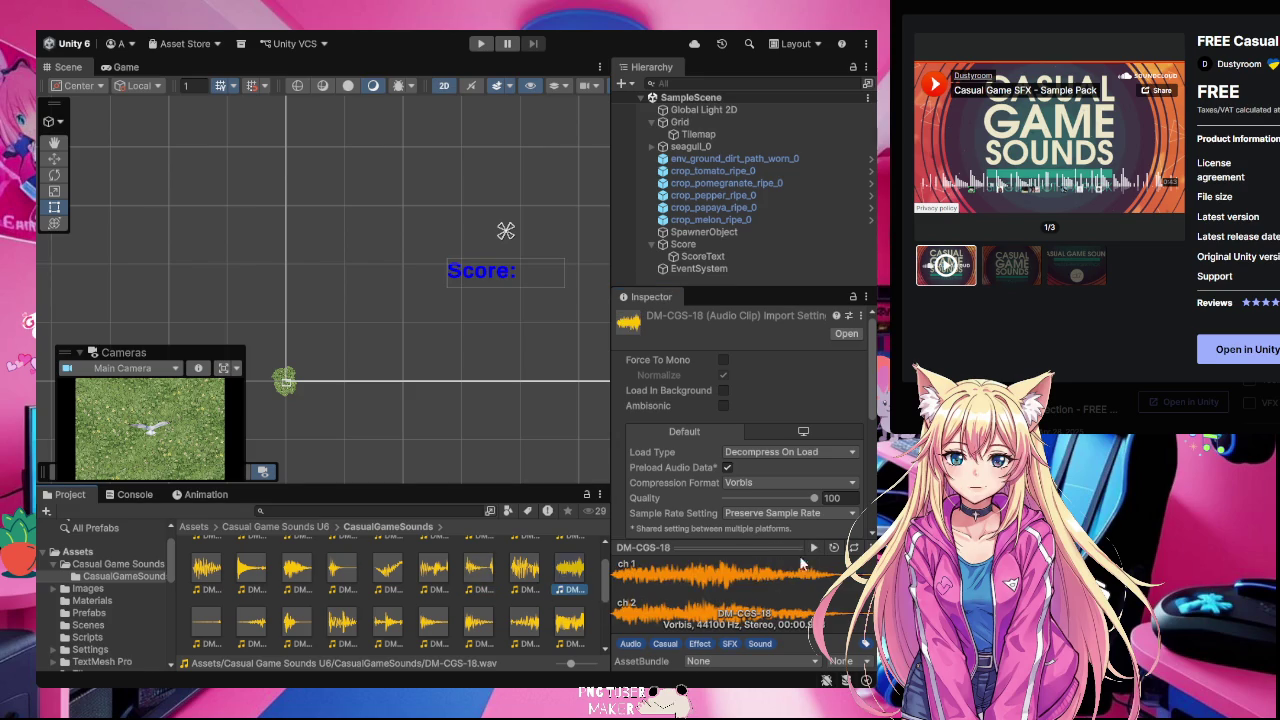
left_click(816, 548)
scroll(365, 585, "down", 1)
left_click(815, 547)
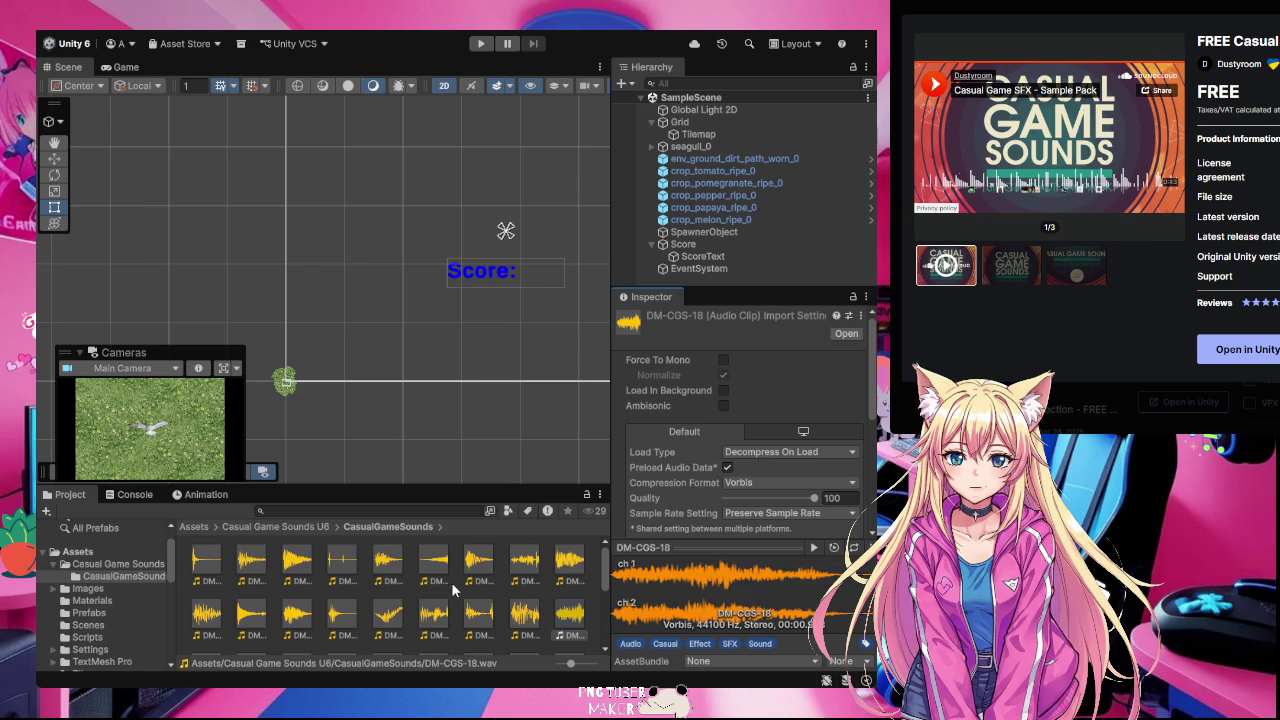
left_click(215, 566)
Step: Preview clips DM-CGS-01, DM-CGS-02 and DM-CGS-03, then select DM-CGS-09
left_click(812, 549)
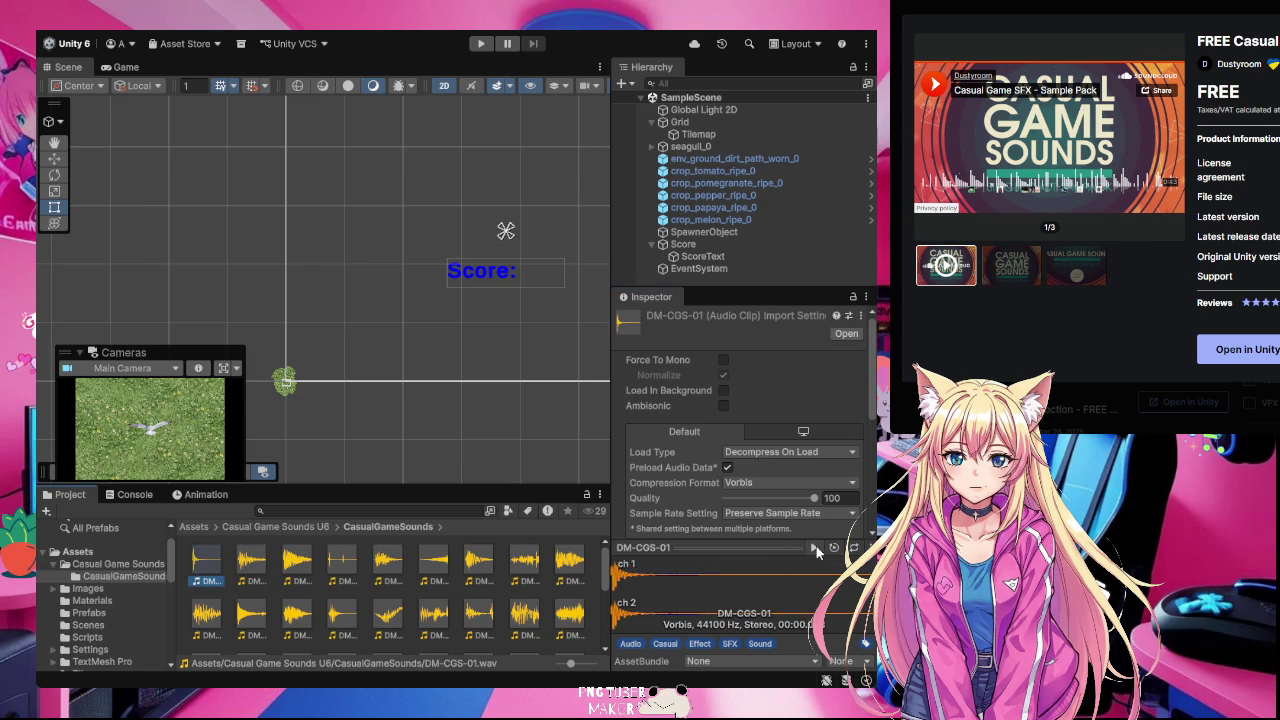
left_click(252, 566)
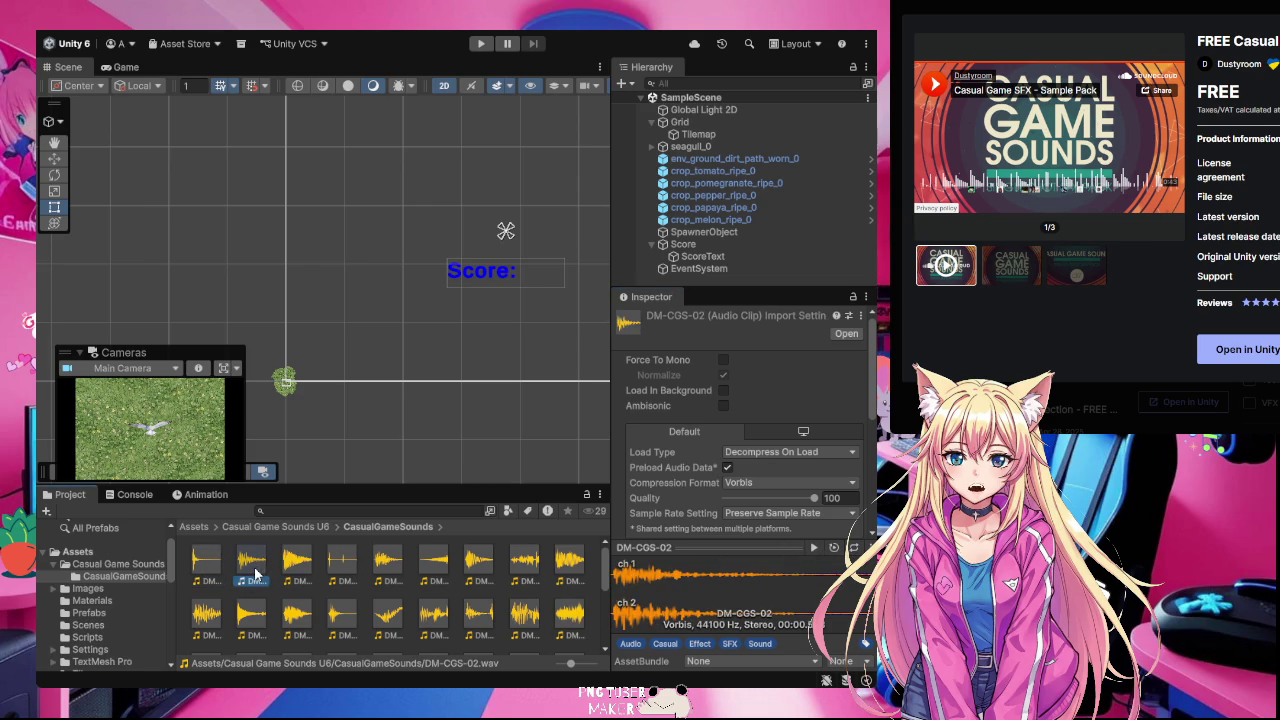
left_click(815, 549)
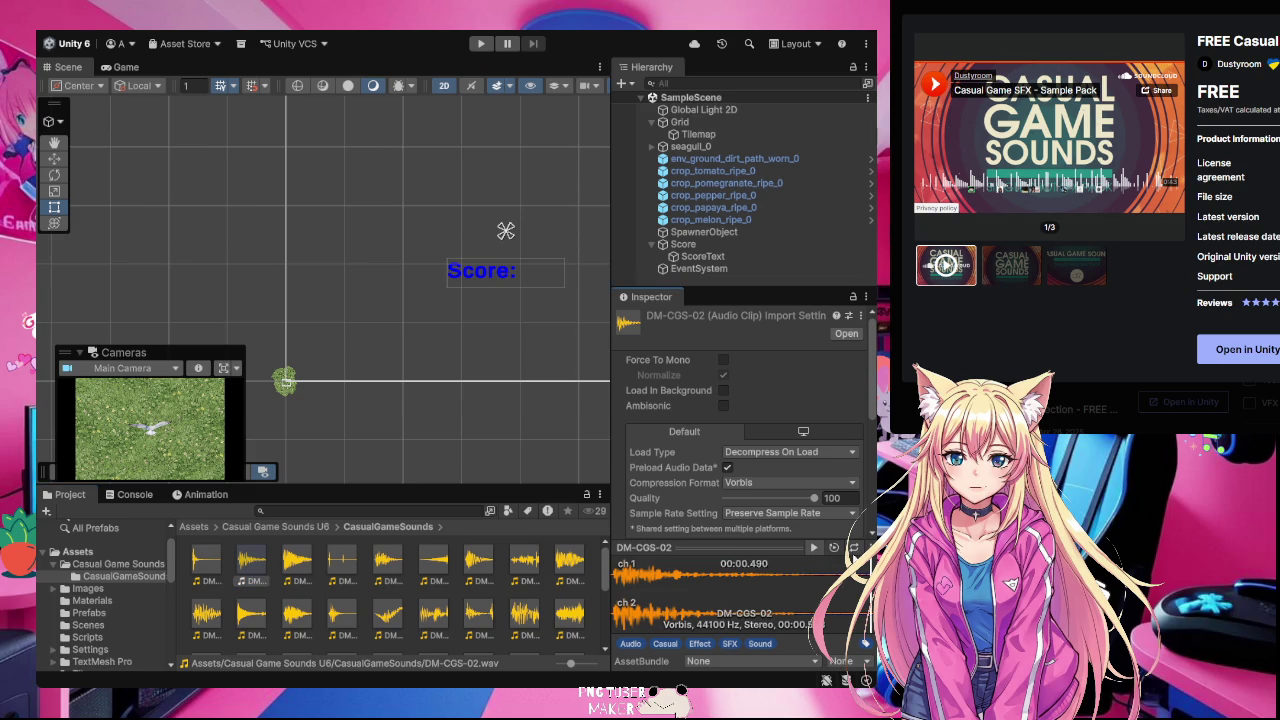
left_click(293, 562)
left_click(815, 549)
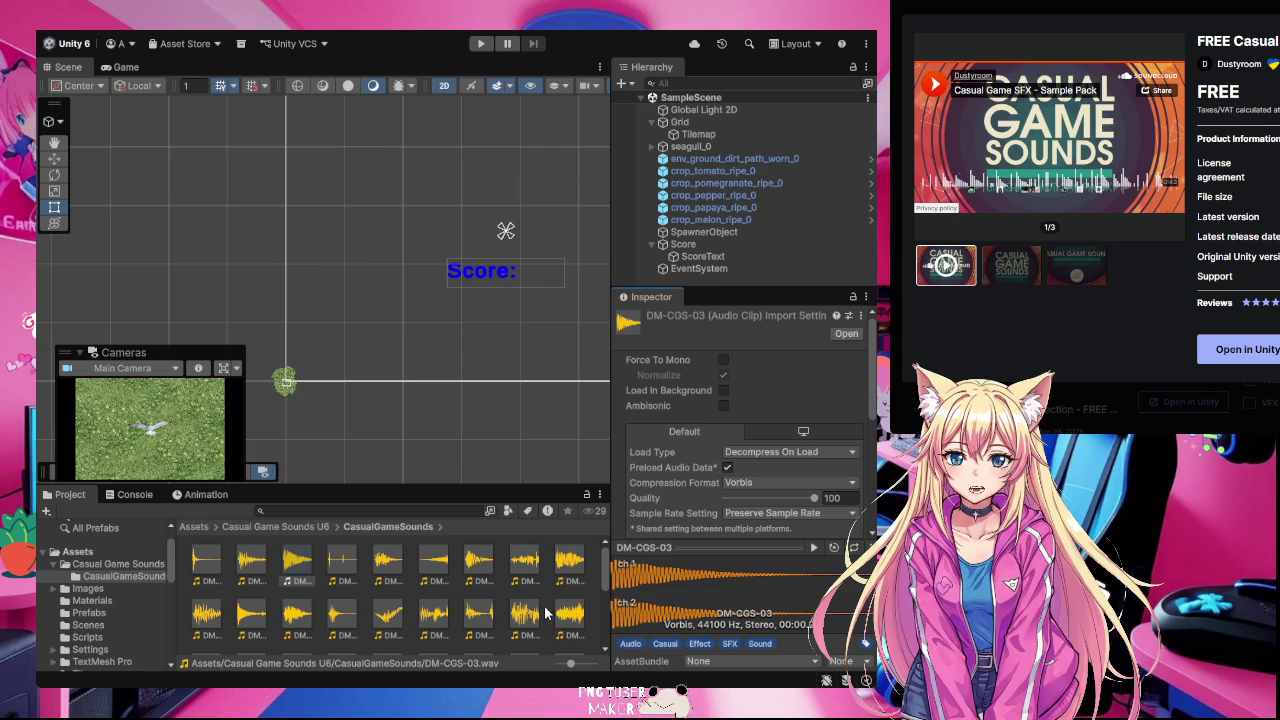
left_click(572, 567)
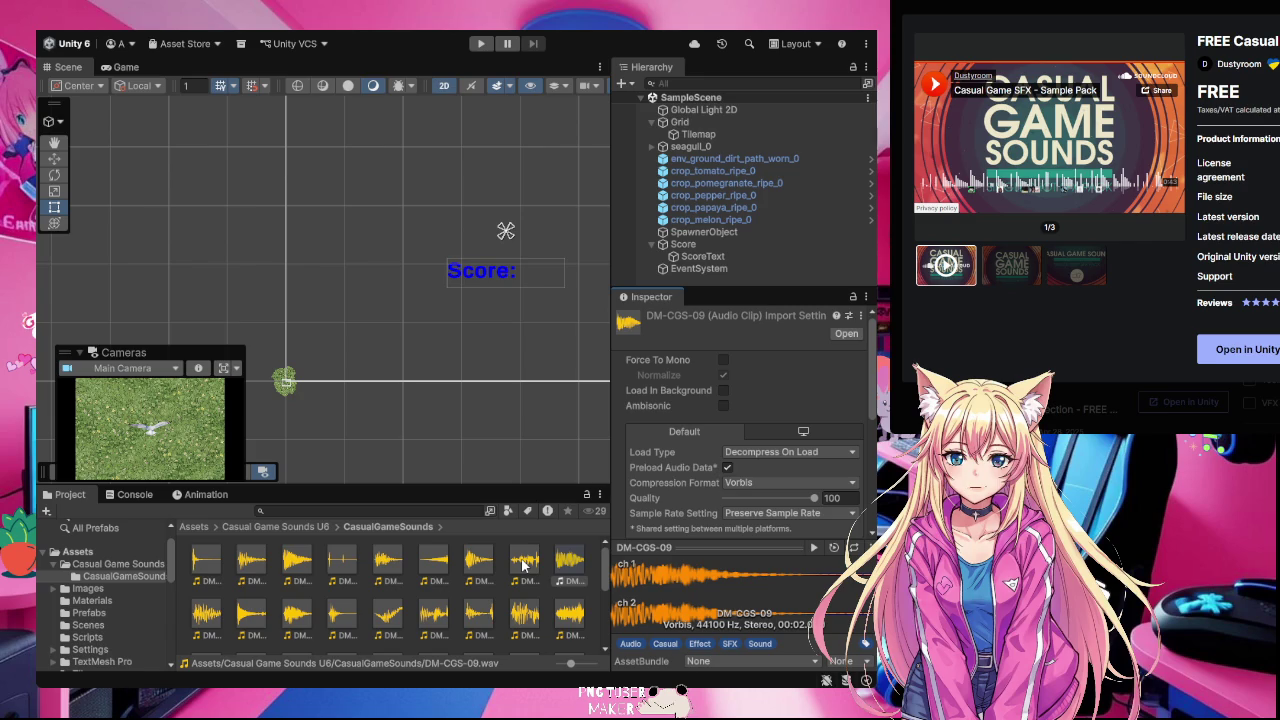
Step: Select DM-CGS-08 and play its preview repeatedly
left_click(522, 565)
left_click(814, 548)
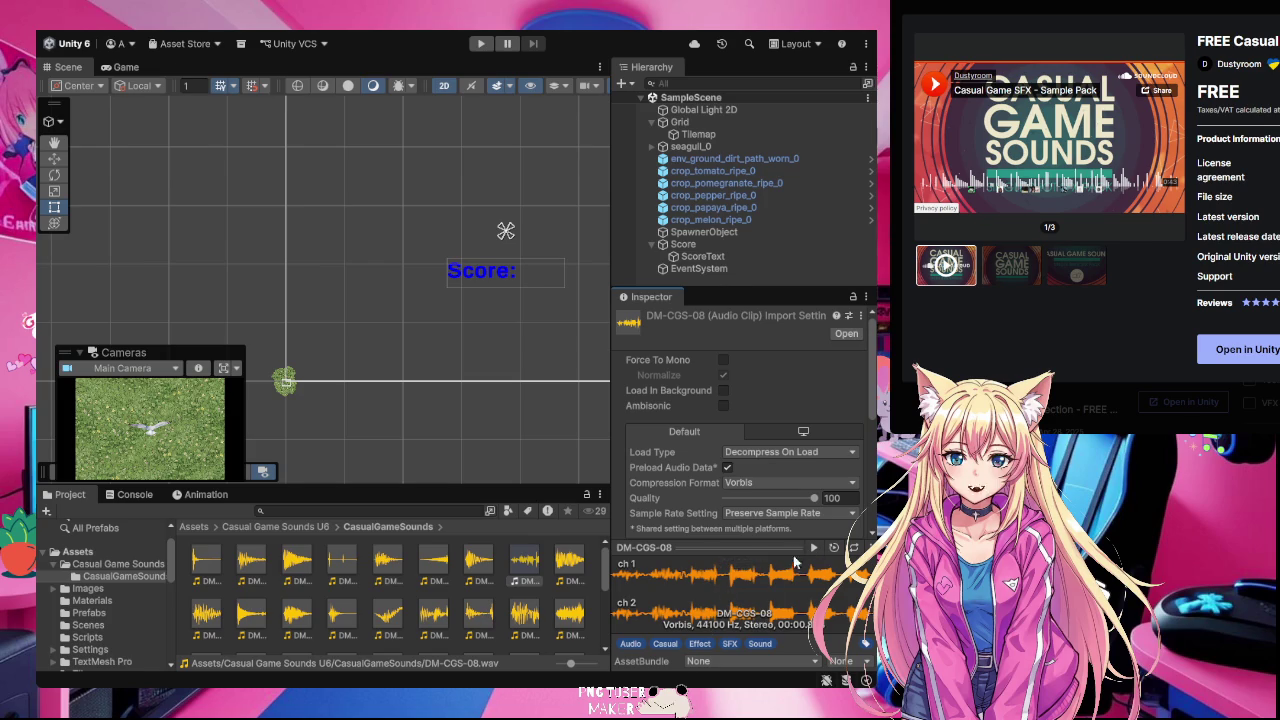
left_click(813, 548)
left_click(813, 548)
left_click(813, 548)
left_click(813, 548)
left_click(813, 548)
left_click(813, 548)
left_click(813, 548)
left_click(813, 548)
left_click(813, 548)
Step: Preview clips DM-CGS-14, DM-CGS-13 and DM-CGS-12
left_click(388, 614)
left_click(815, 548)
left_click(815, 548)
left_click(815, 548)
key("Left")
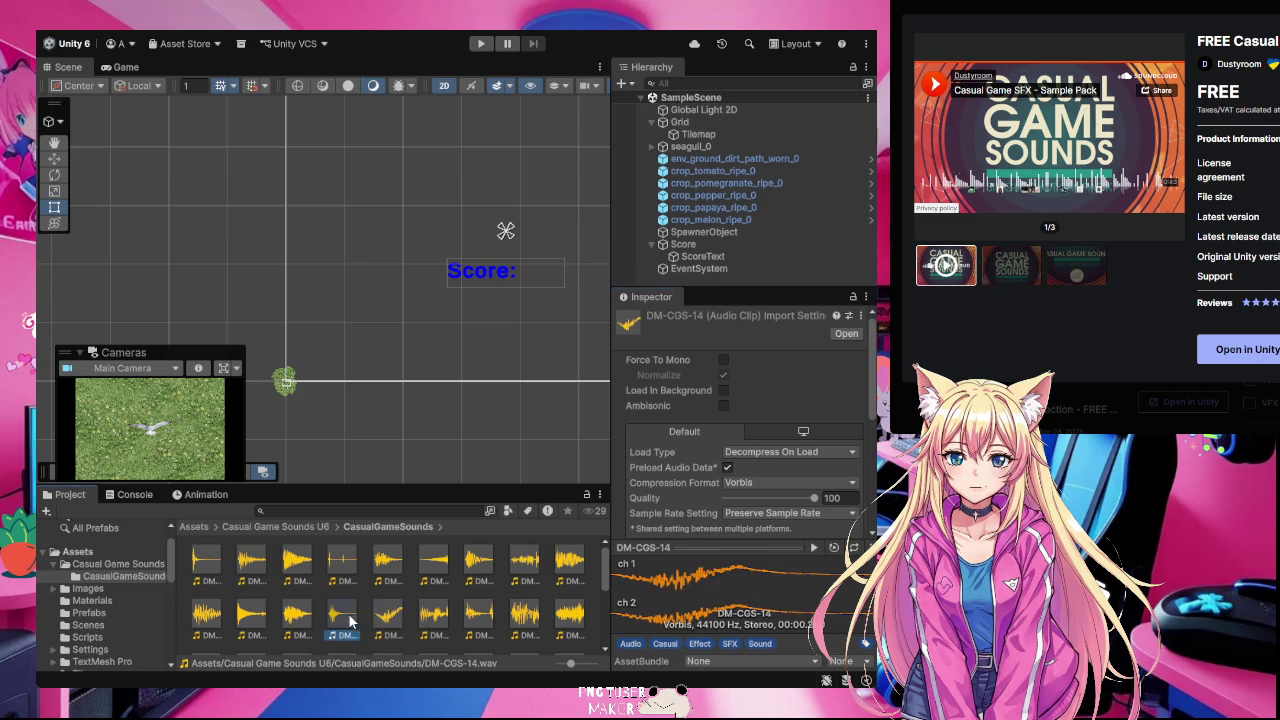
left_click(815, 548)
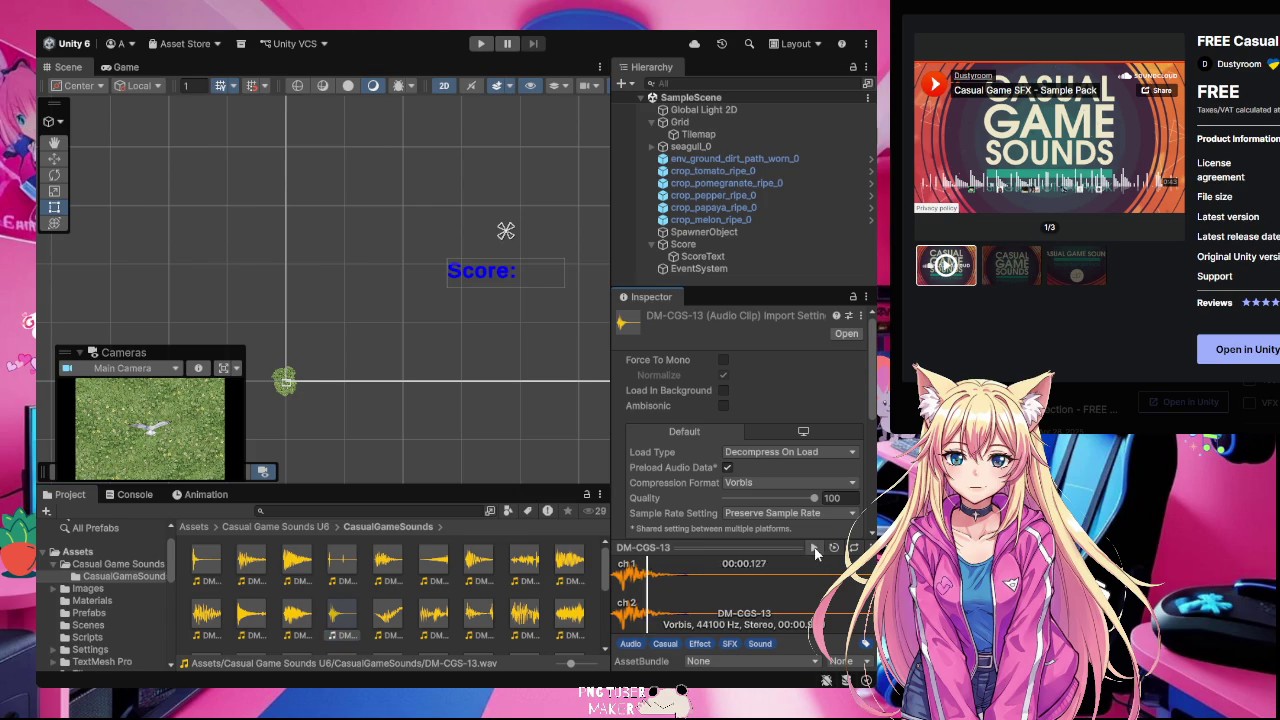
left_click(289, 606)
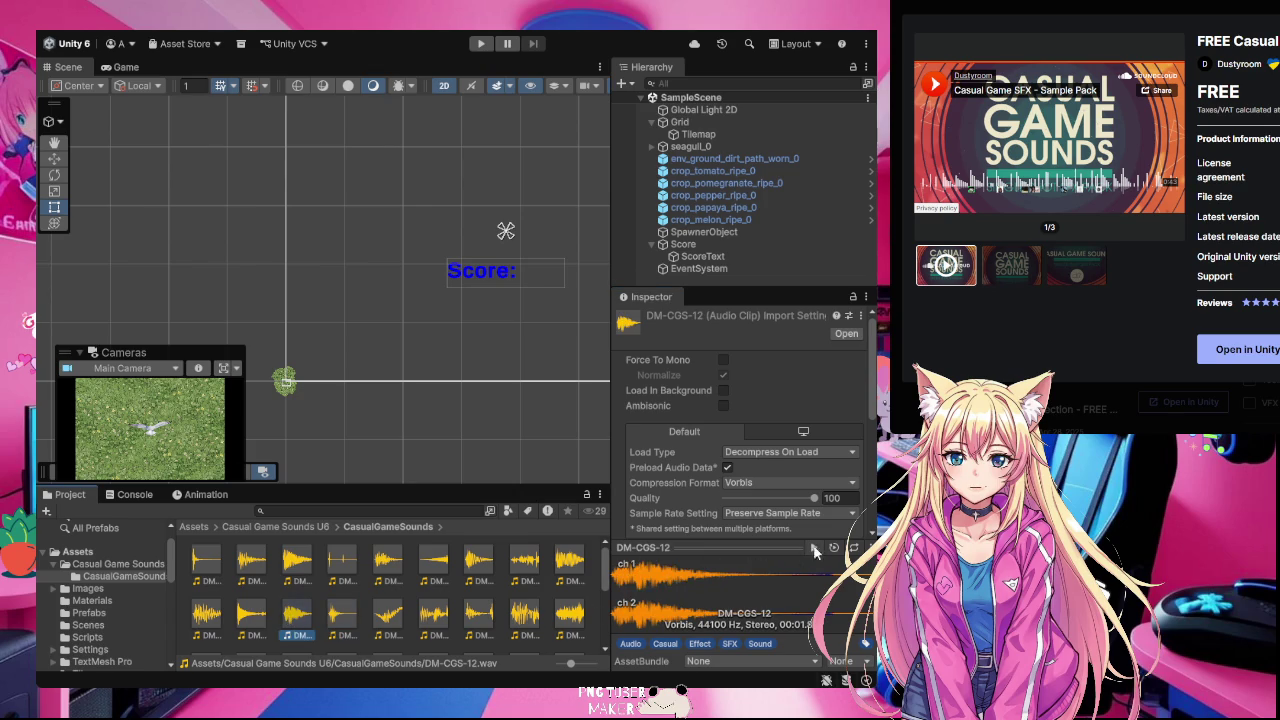
left_click(815, 547)
scroll(281, 630, "down", 2)
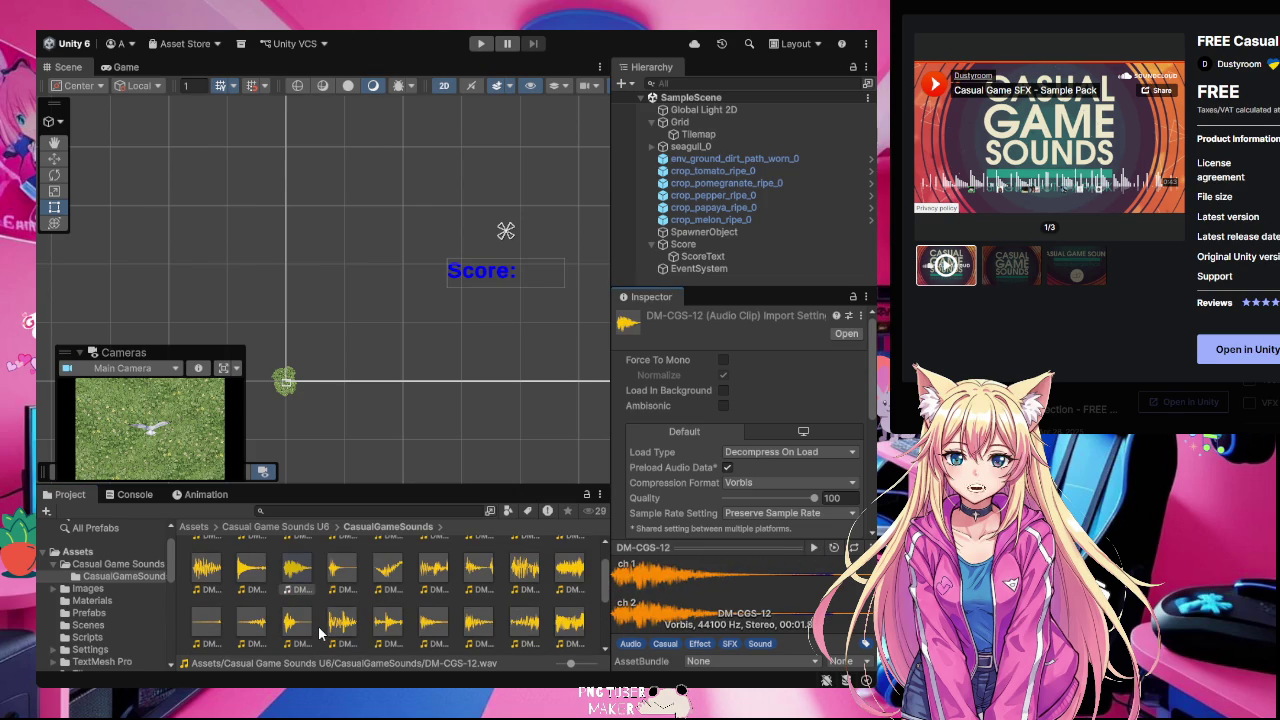
Step: Preview the DM-CGS-44 and DM-CGS-50 clips several times each
scroll(332, 622, "down", 2)
scroll(332, 620, "down", 2)
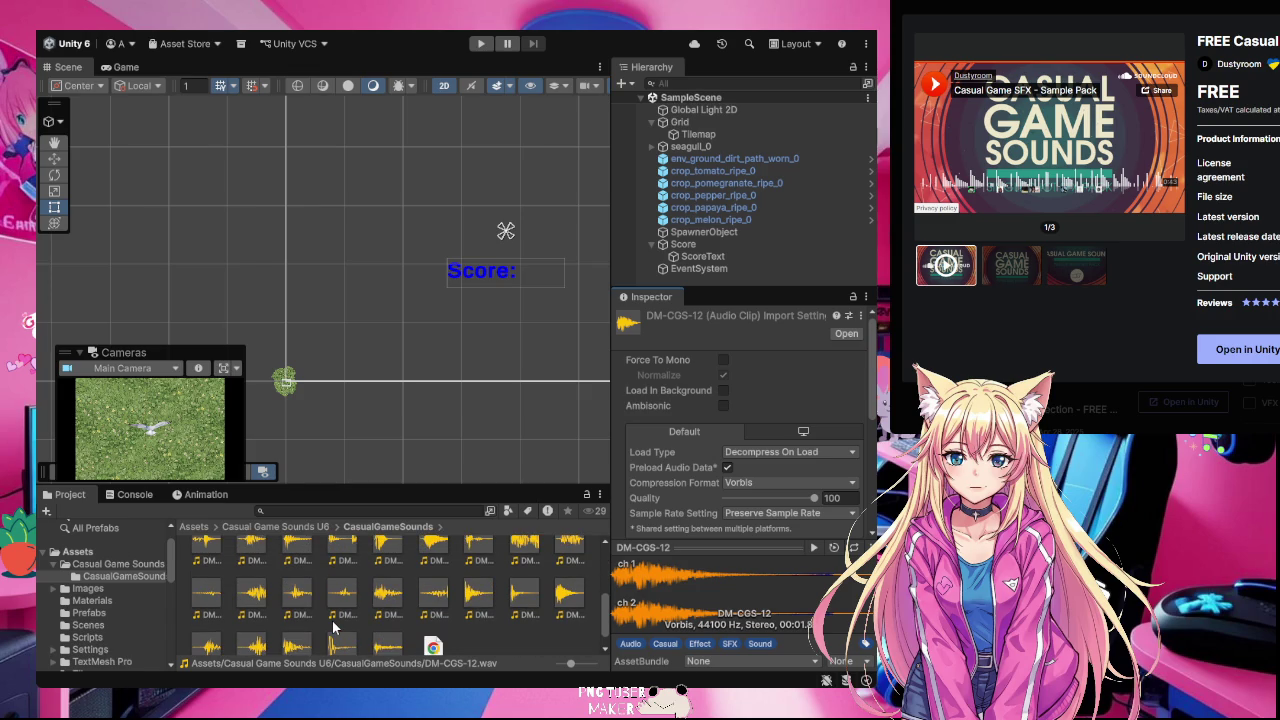
left_click(519, 595)
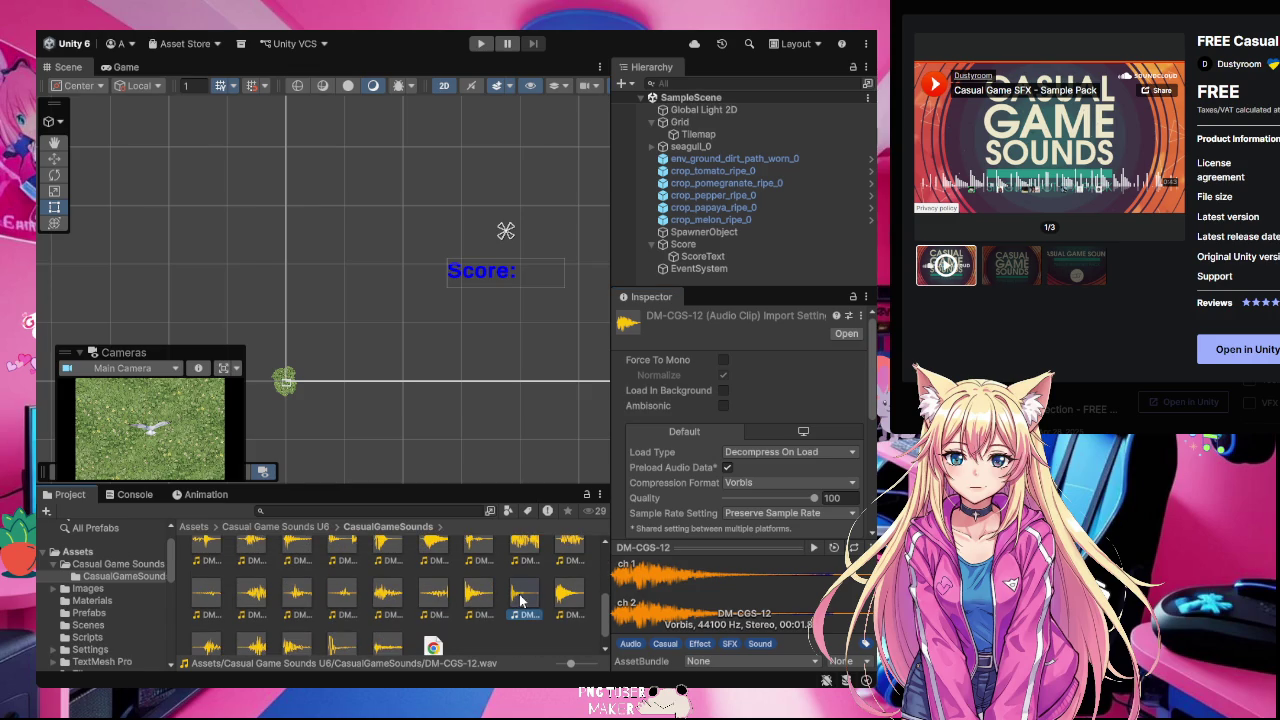
left_click(815, 550)
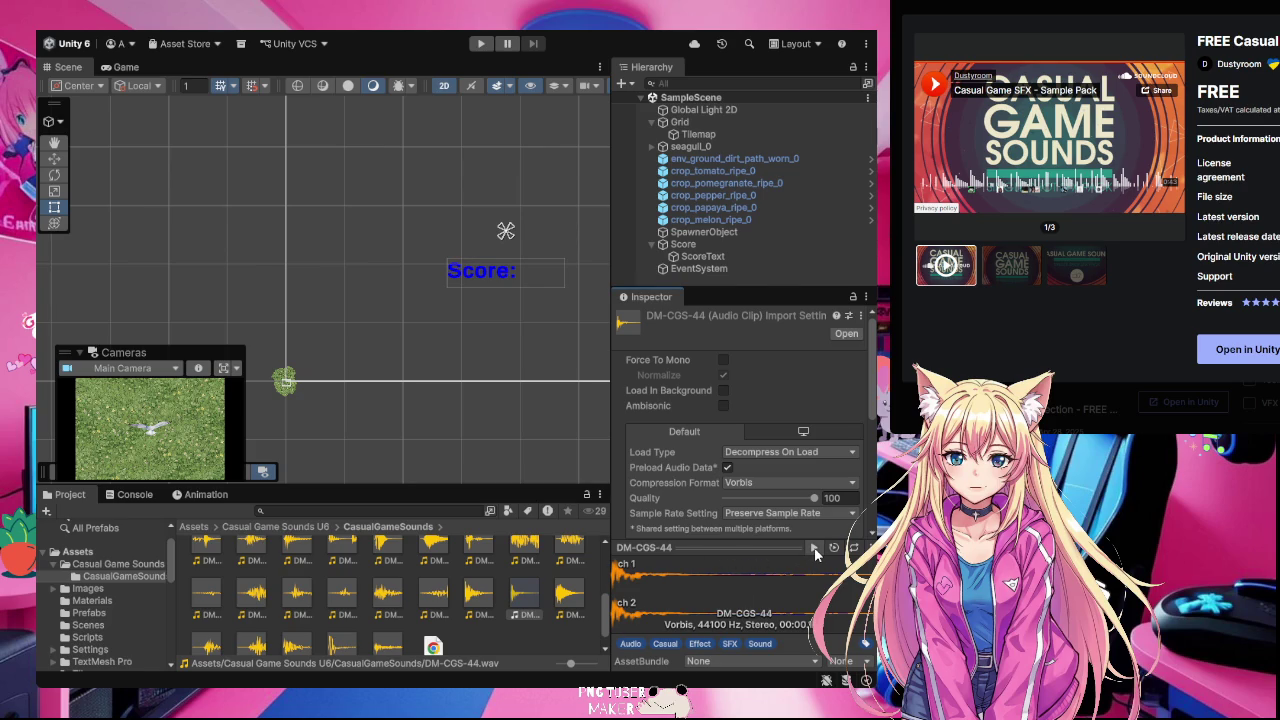
left_click(814, 549)
left_click(814, 549)
scroll(493, 622, "down", 1)
left_click(392, 620)
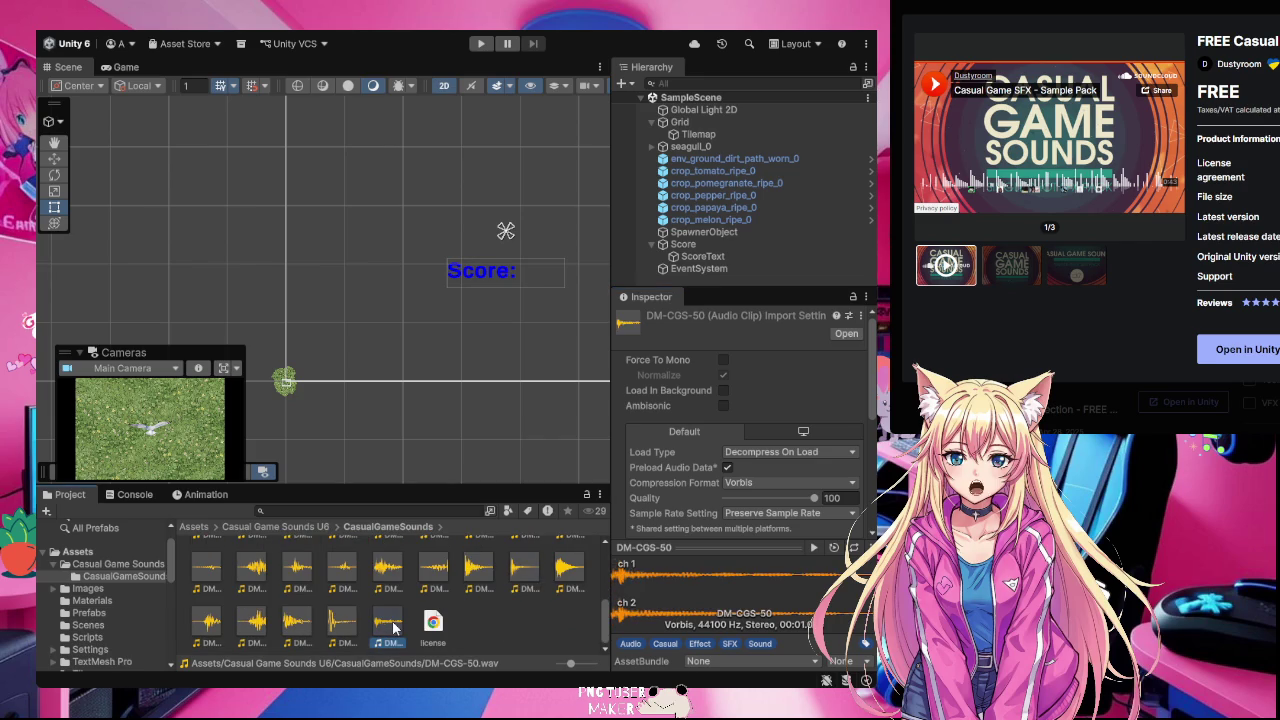
left_click(812, 548)
left_click(812, 548)
left_click(812, 548)
Step: Preview DM-CGS-46 and DM-CGS-49, then return to the top-level Assets folder
left_click(208, 625)
left_click(814, 548)
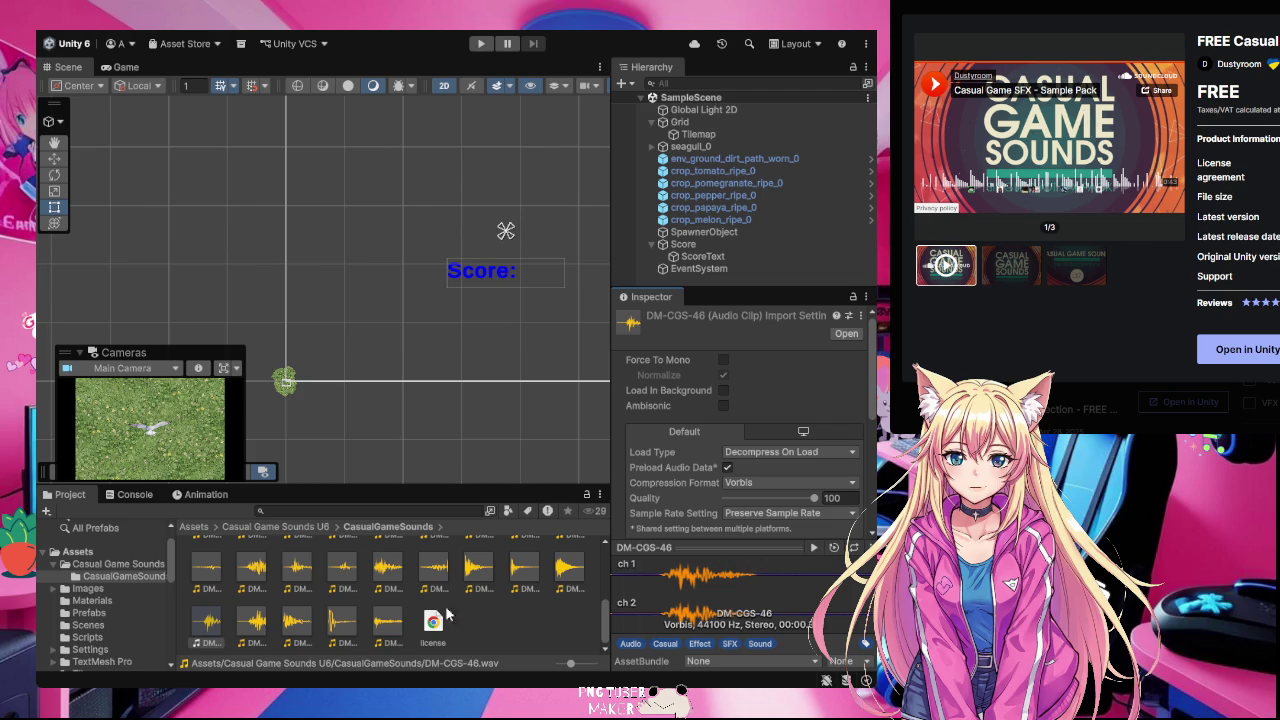
left_click(338, 628)
left_click(815, 549)
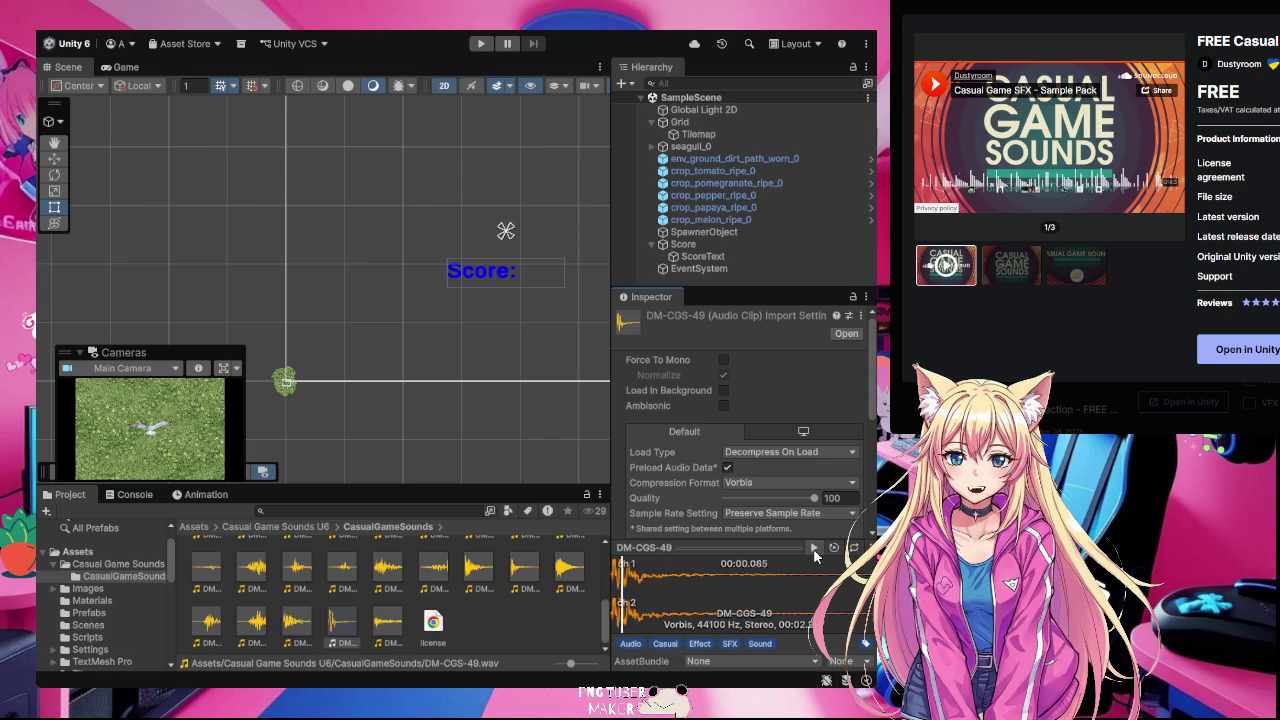
left_click(815, 550)
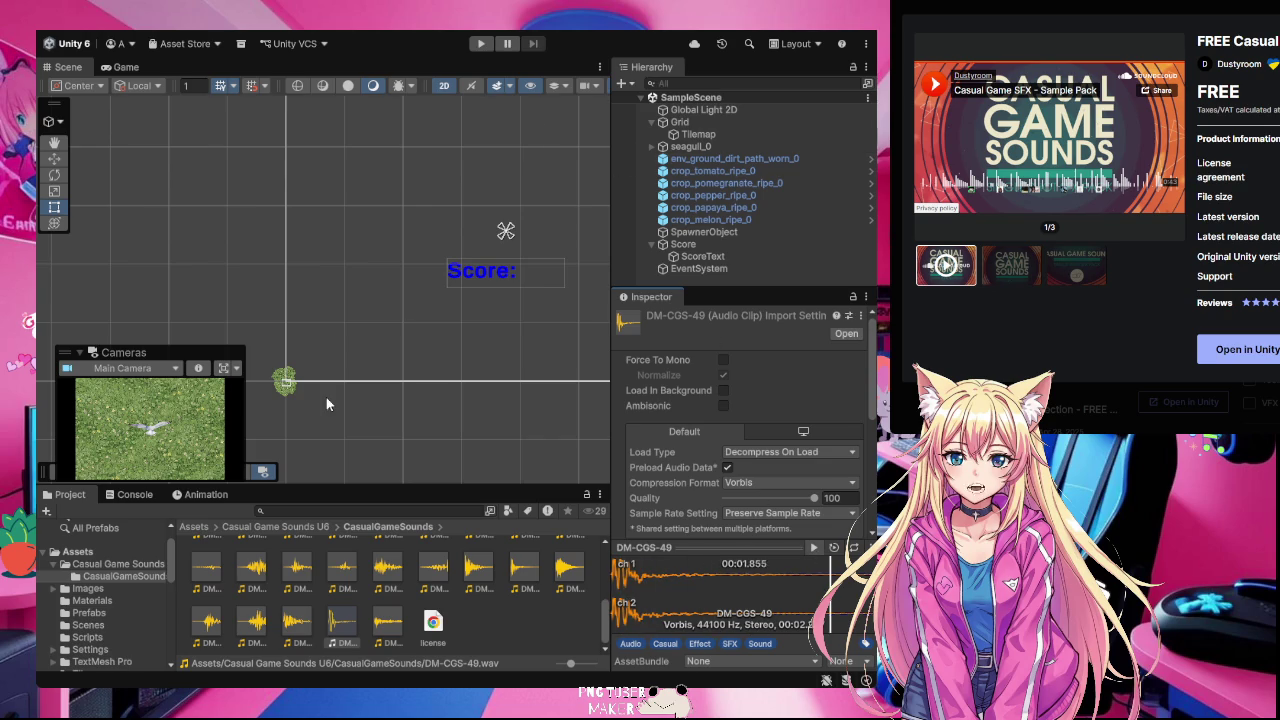
key("alt+Tab")
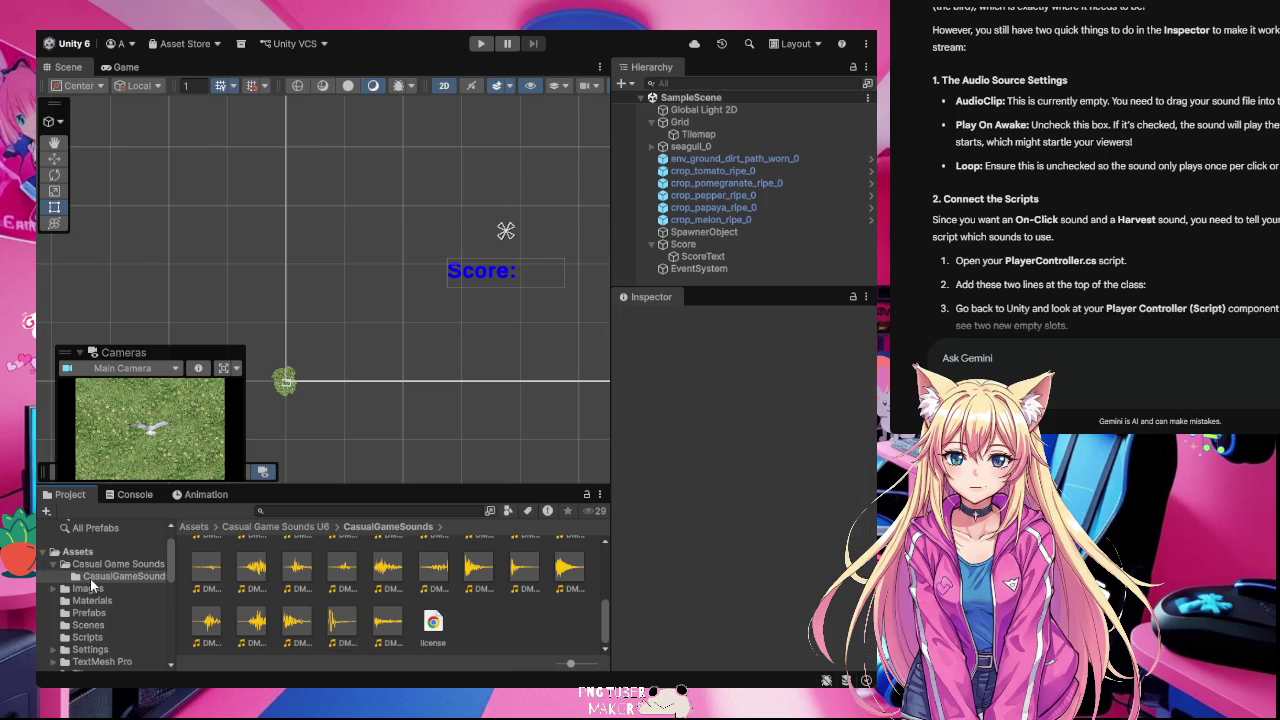
left_click(80, 553)
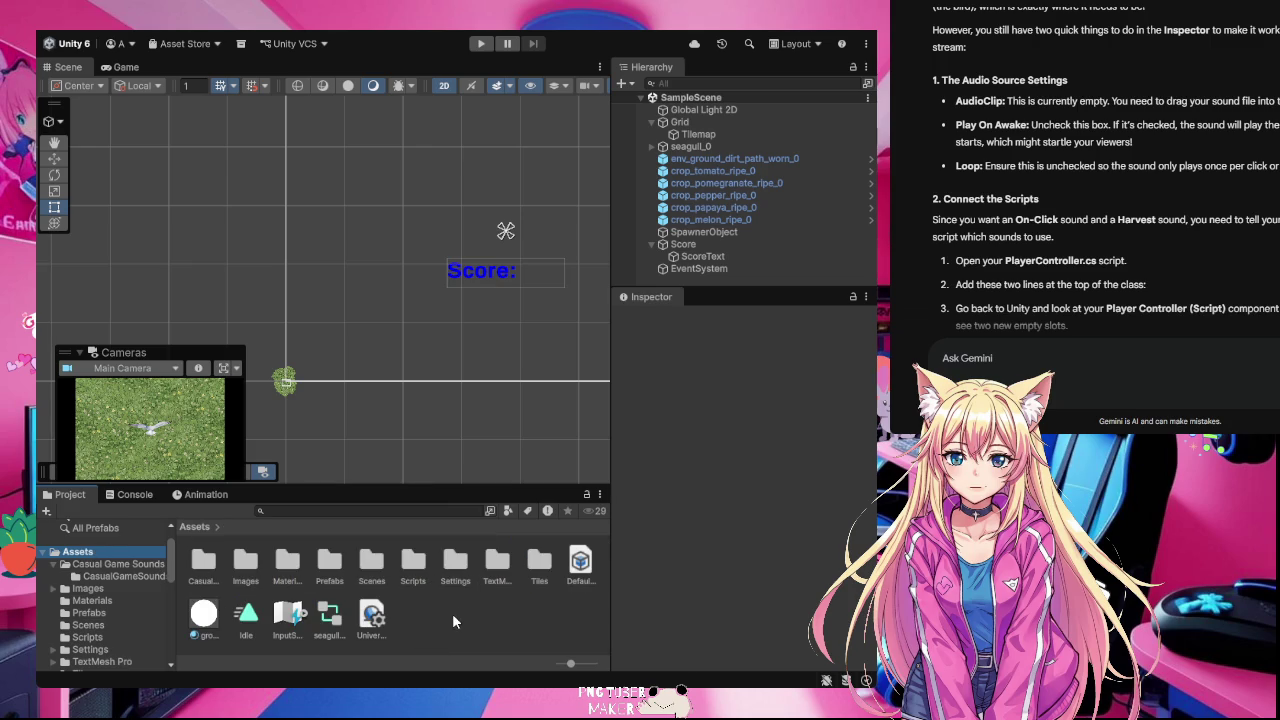
Step: Select PlayerController in Scripts and lock the Inspector showing its empty Click Sound and Harvest Sound fields
left_click(410, 565)
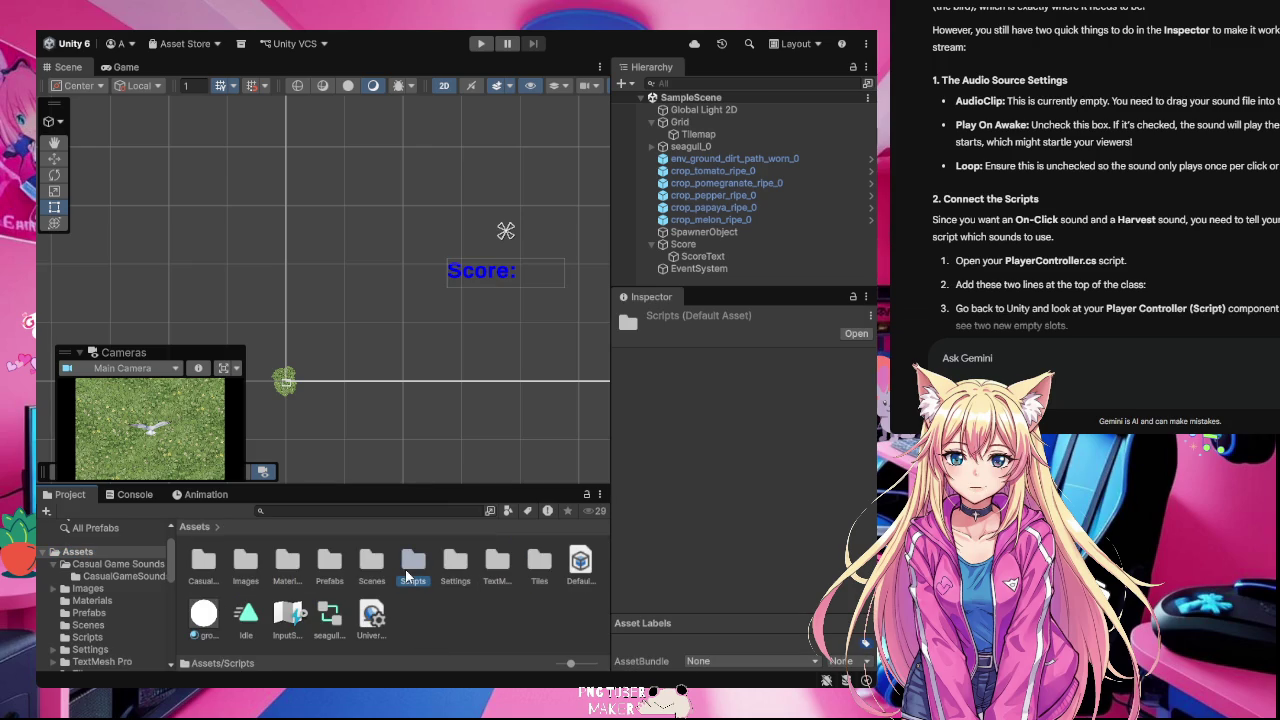
double_click(410, 568)
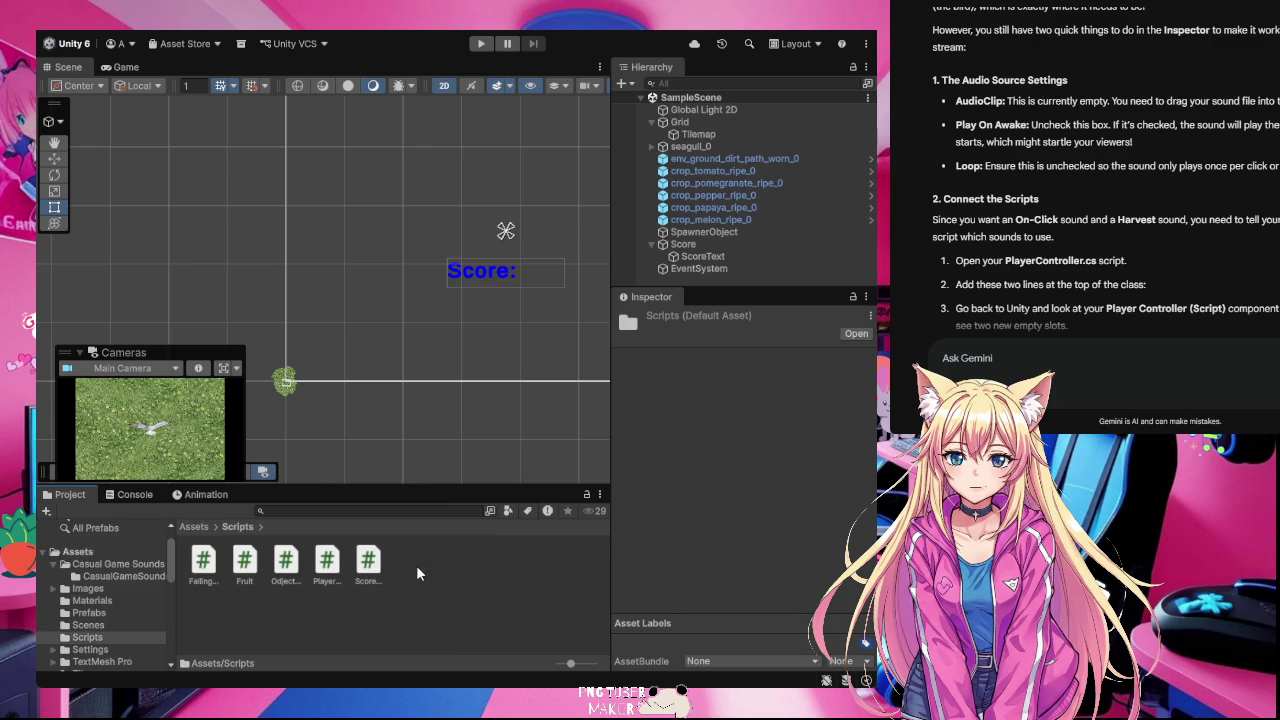
left_click(326, 562)
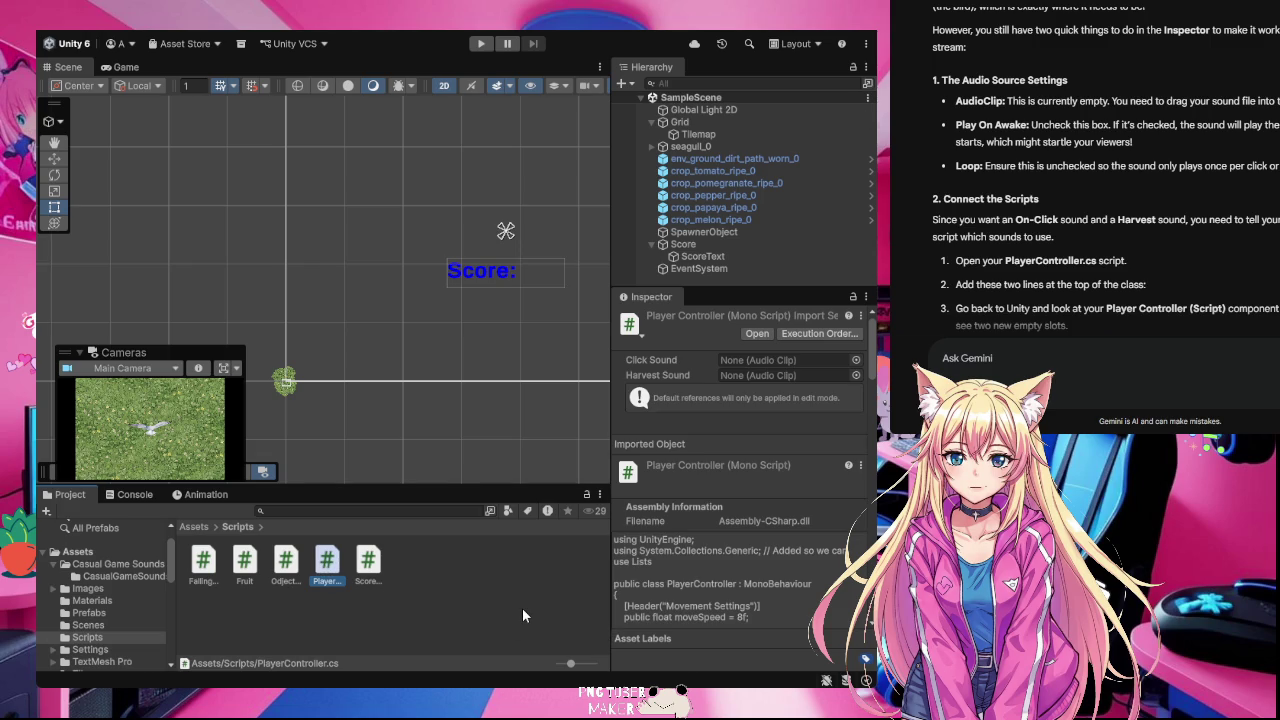
left_click(853, 297)
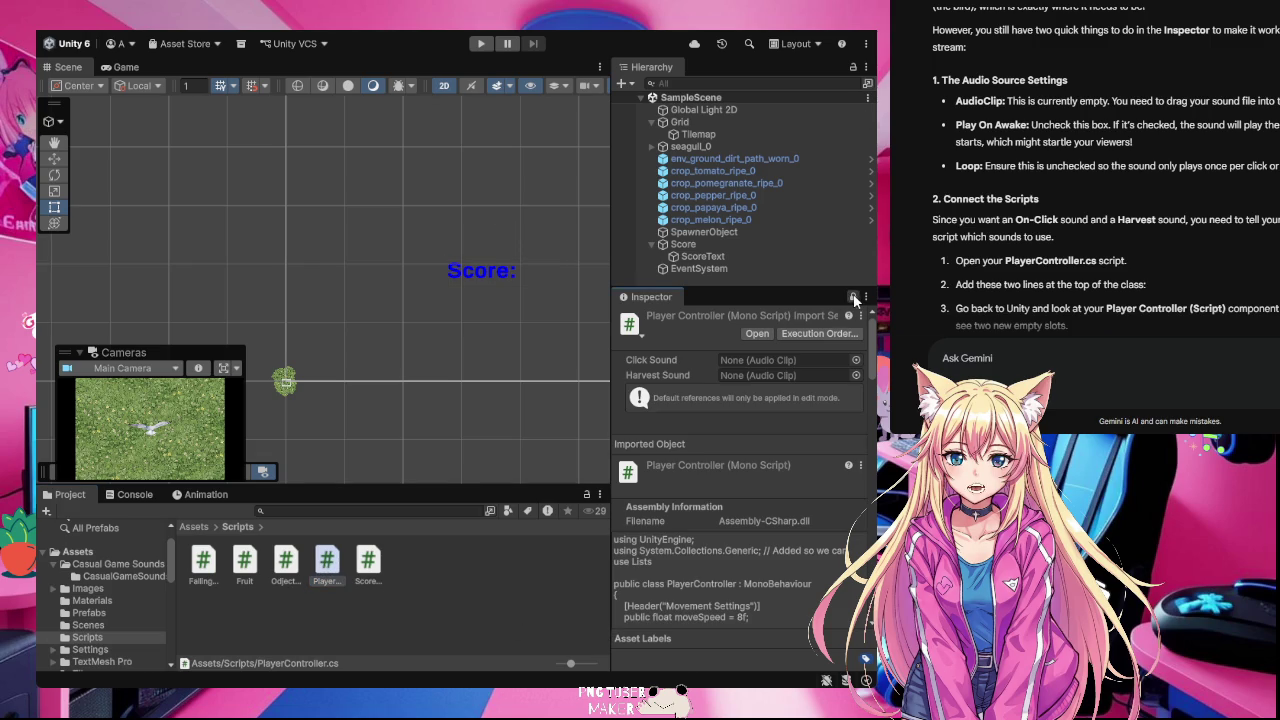
left_click(70, 552)
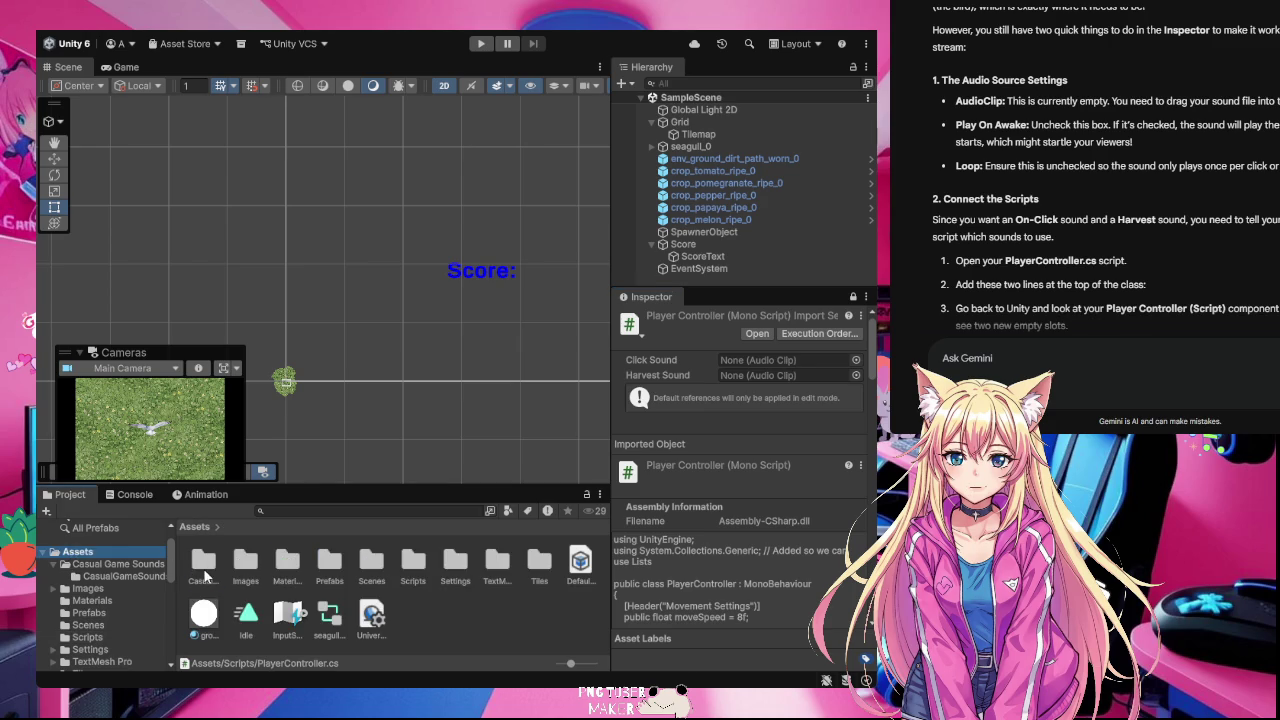
Step: Assign DM-CGS-49 from Casual Game Sounds U6 > CasualGameSounds to the script's Click Sound field
double_click(205, 572)
double_click(205, 573)
scroll(469, 640, "down", 3)
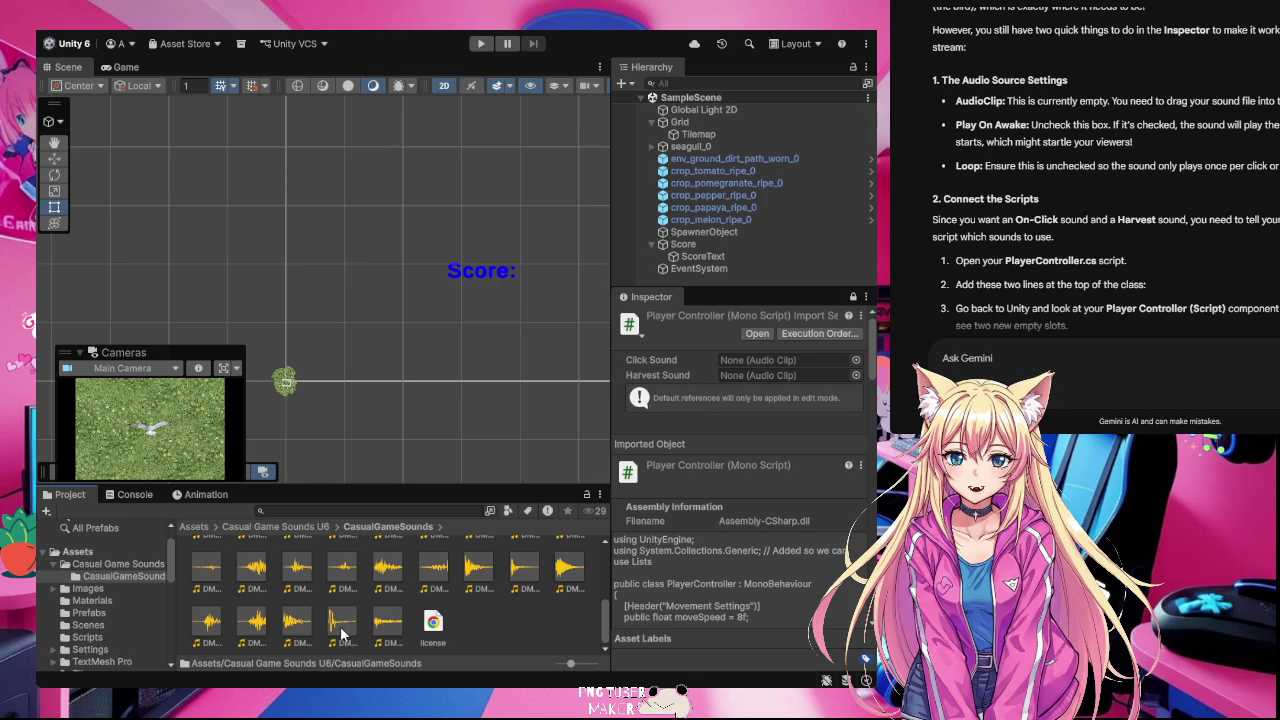
mouse_move(344, 630)
left_mouse_down()
mouse_move(780, 380)
mouse_move(784, 364)
left_mouse_up()
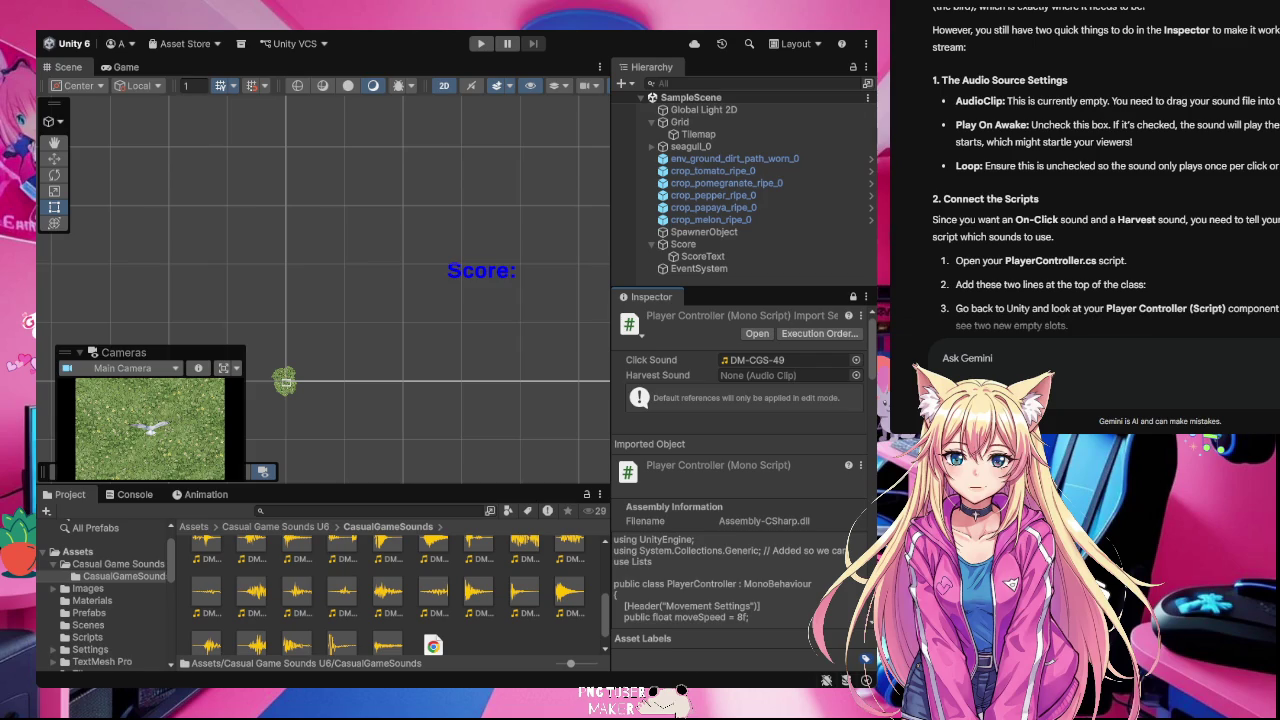
Step: Unlock the Inspector and enter Play mode to test the game
scroll(1100, 200, "down", 3)
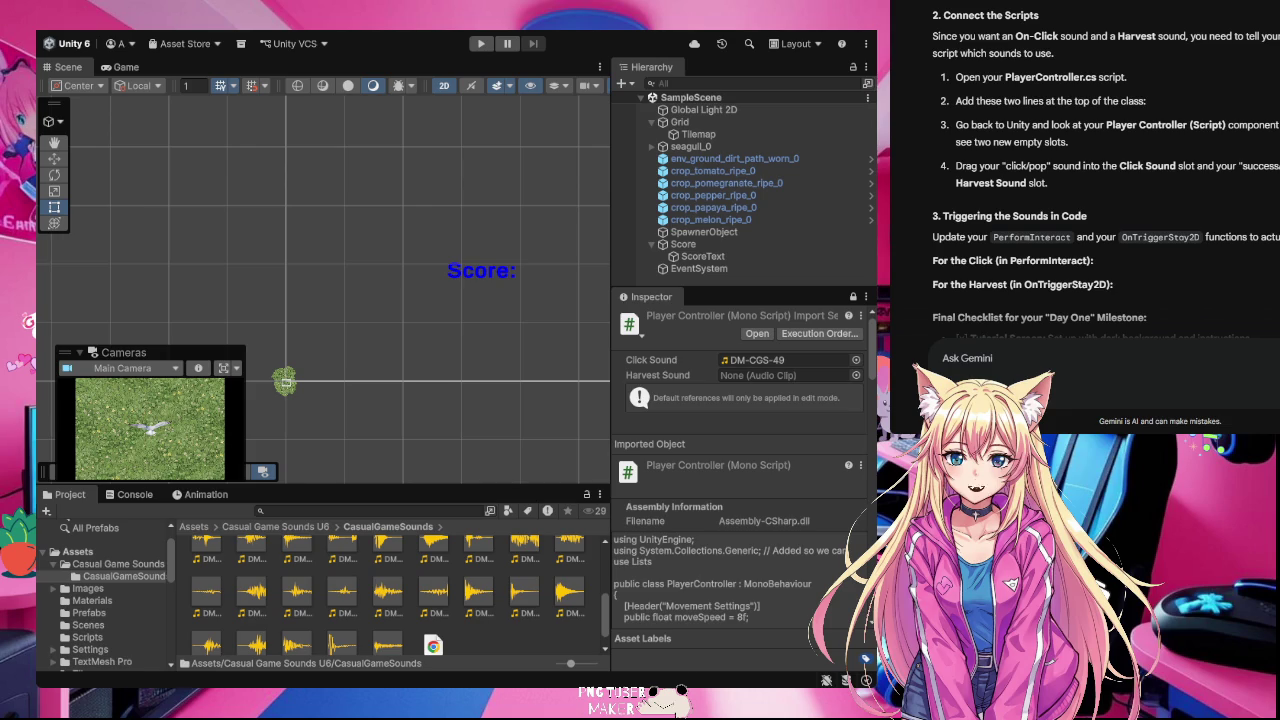
scroll(1265, 180, "down", 2)
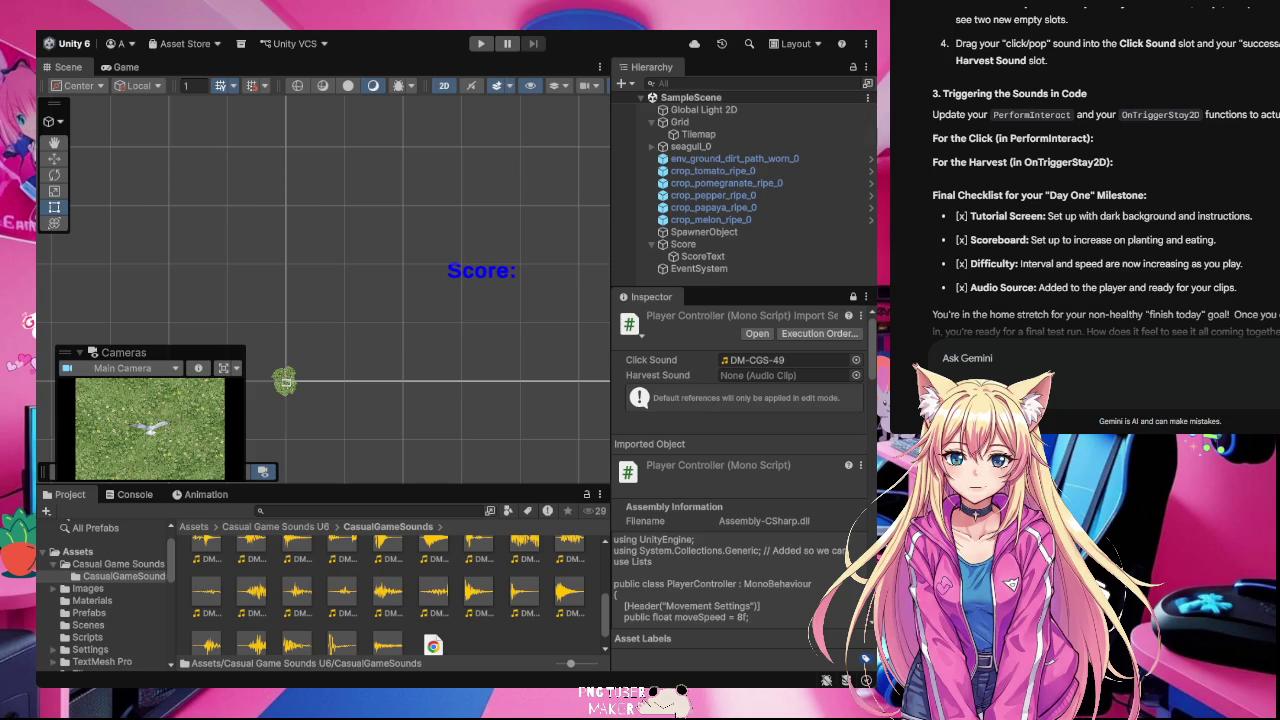
left_click(124, 576)
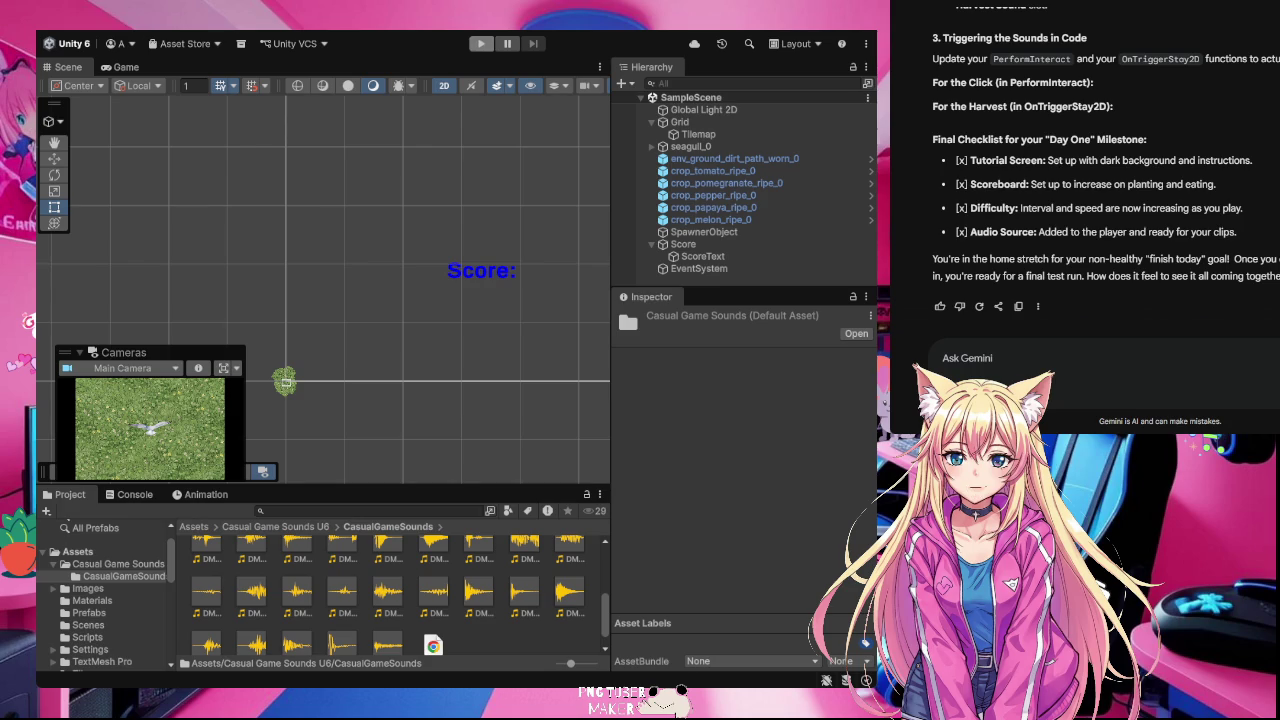
left_click(481, 43)
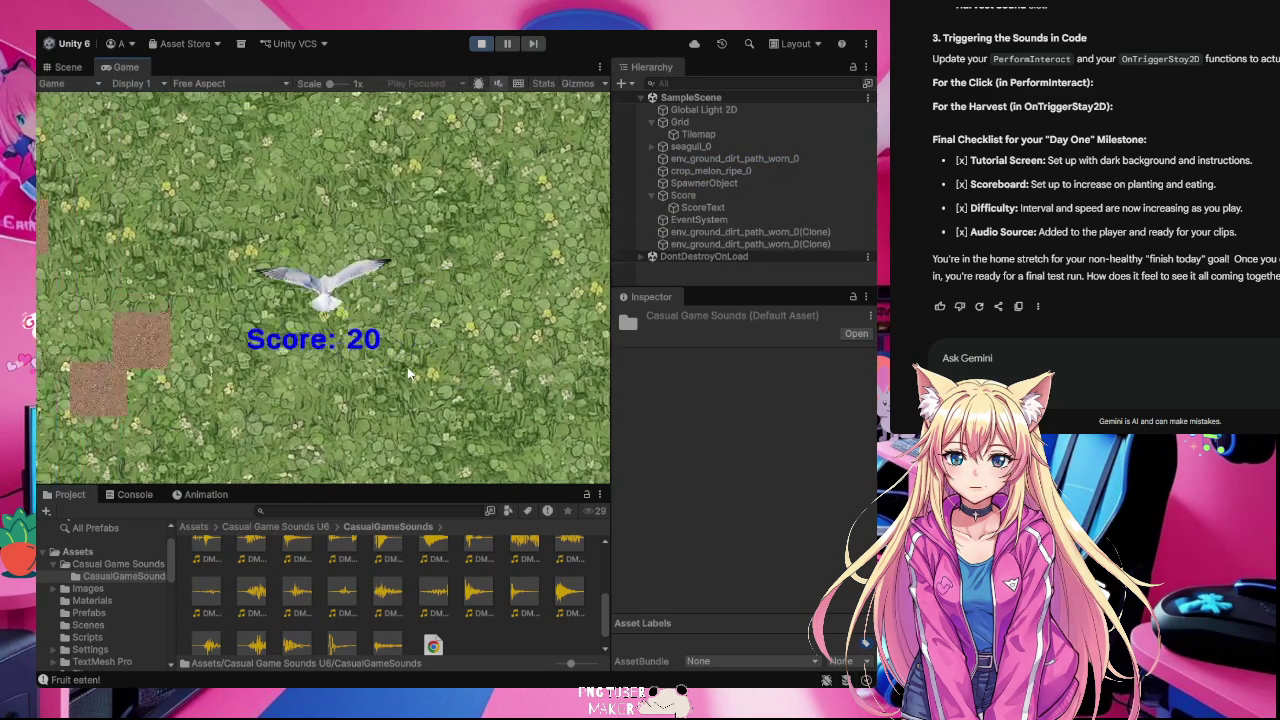
Step: Plant crops on four dirt patches in the running game, then exit Play mode
left_click(248, 423)
left_click(251, 420)
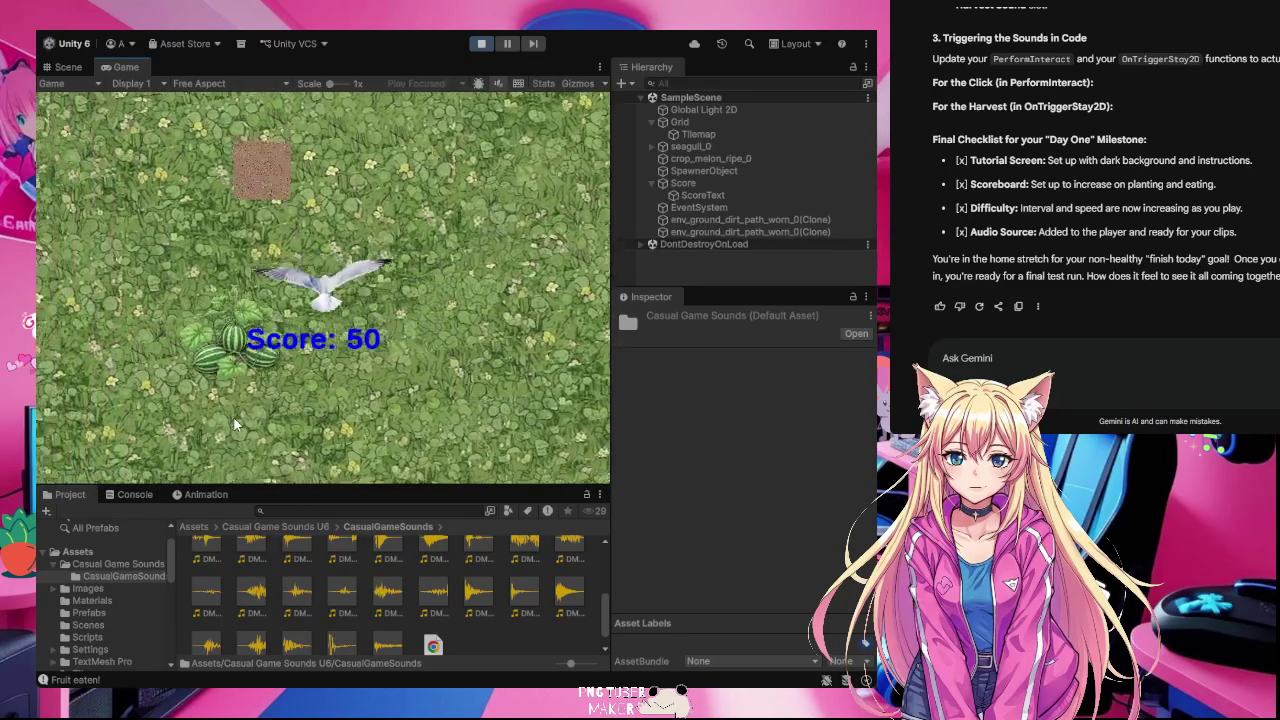
left_click(380, 385)
left_click(555, 368)
left_click(481, 44)
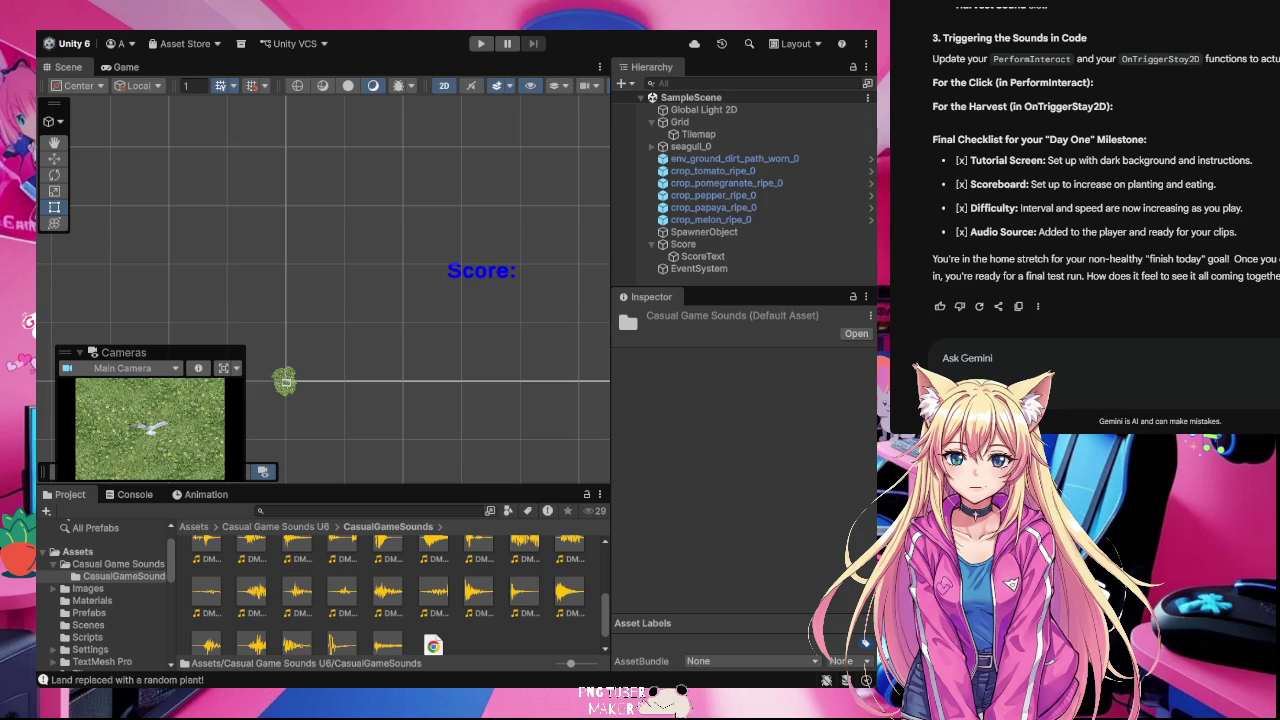
Step: Ask Gemini 'Im not hearing anything' to troubleshoot the missing game audio
type("I")
type("m not hearin")
type("g anything")
key("Return")
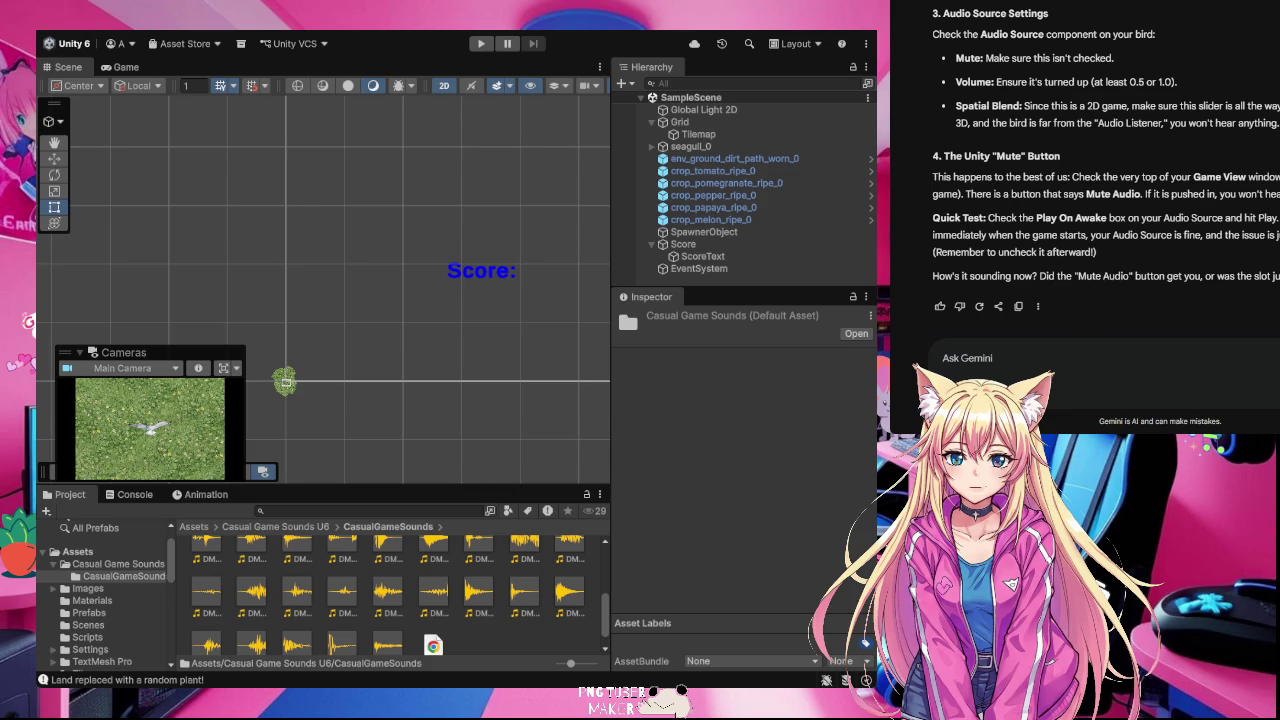
Step: Read through Gemini's reply, then select seagull_0 in the Hierarchy to inspect its components
scroll(1100, 200, "up", 5)
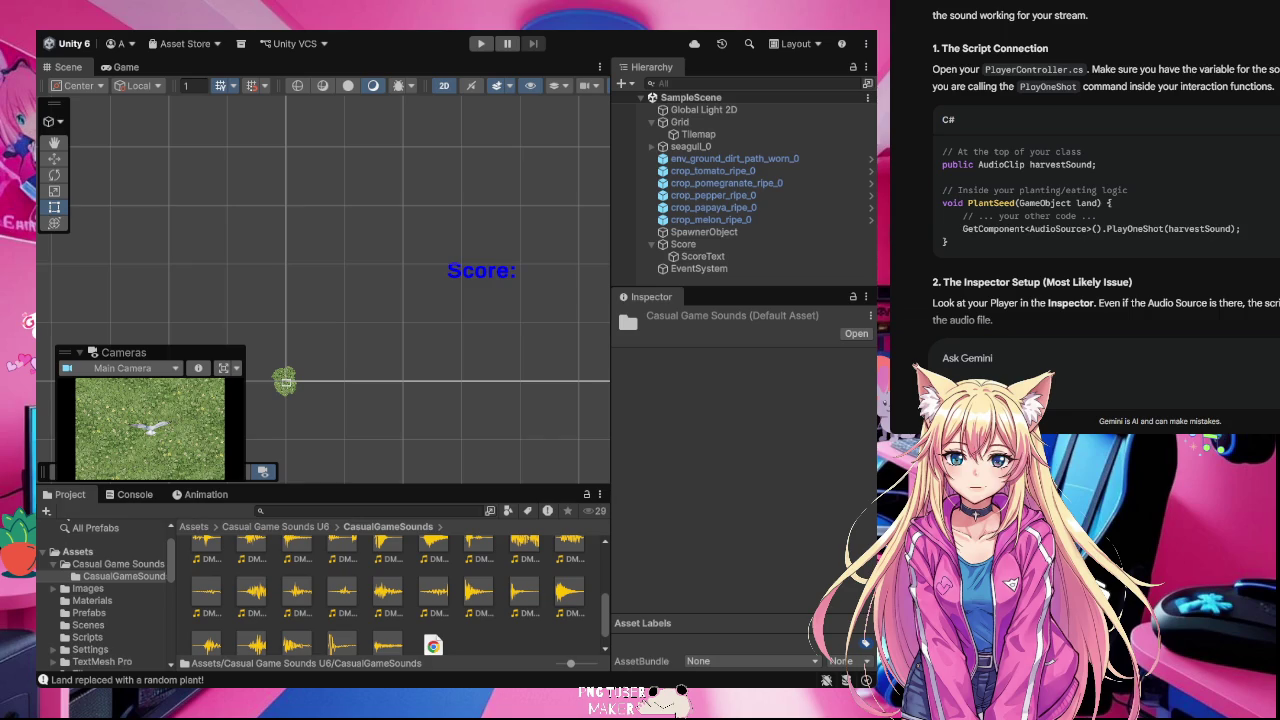
scroll(1232, 234, "down", 2)
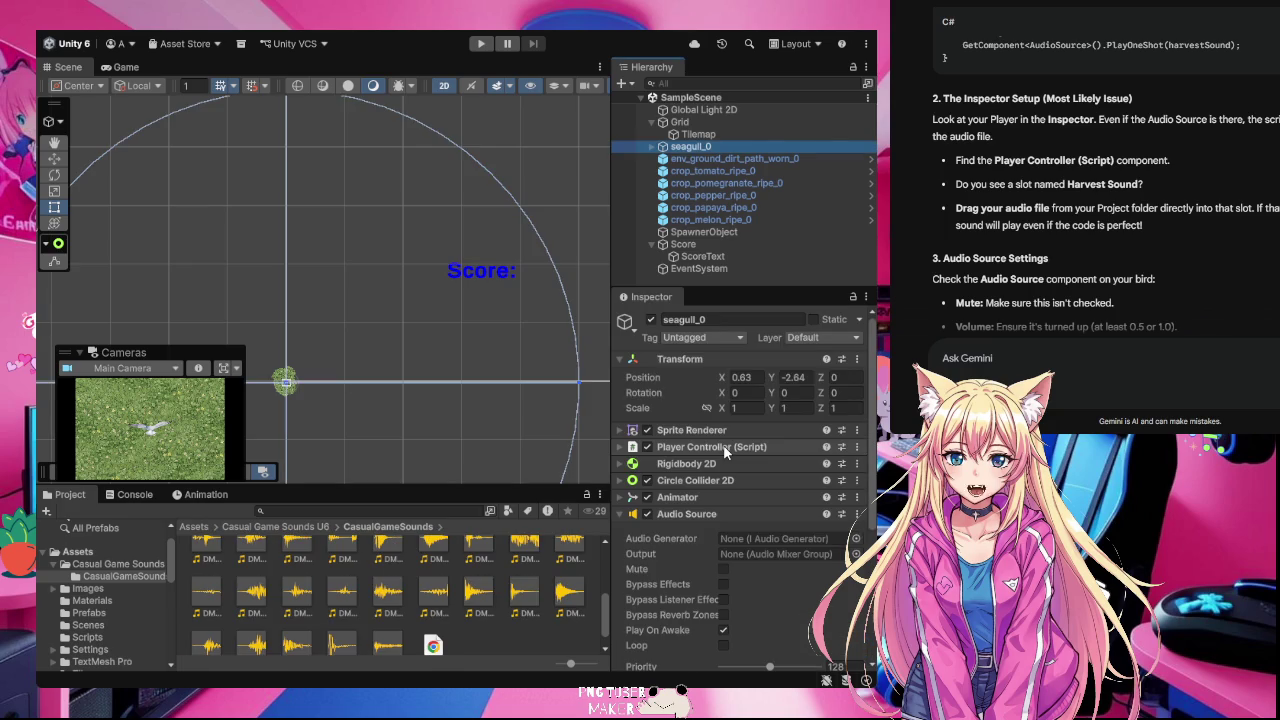
left_click(620, 447)
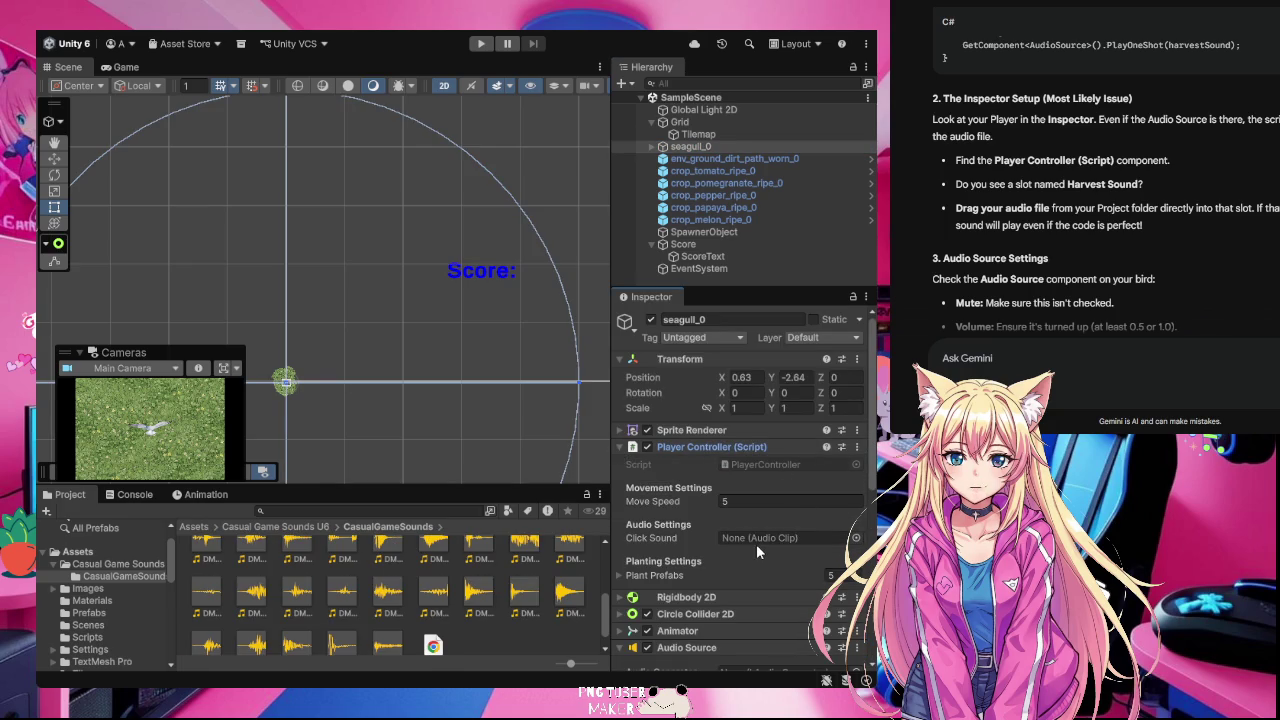
Step: Drag DM-CGS-49 into the Click Sound slot of seagull_0's Player Controller
left_click_drag(488, 641, 780, 538)
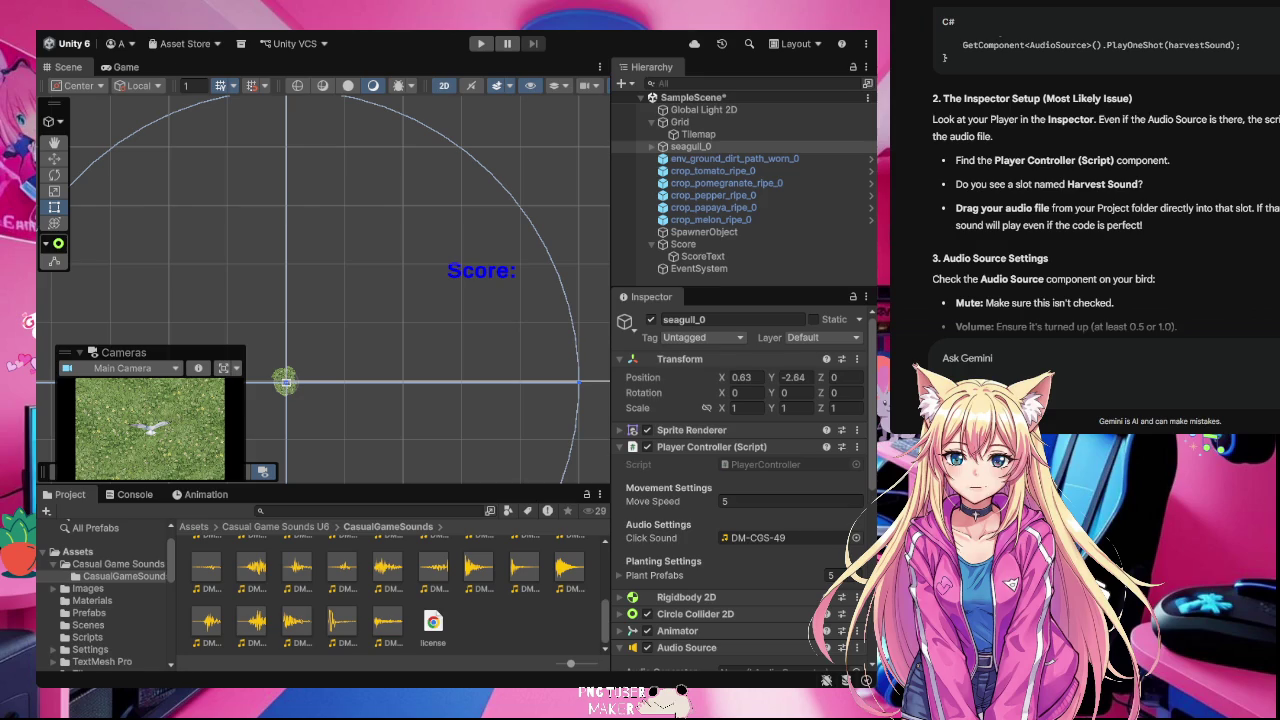
scroll(1207, 222, "down", 2)
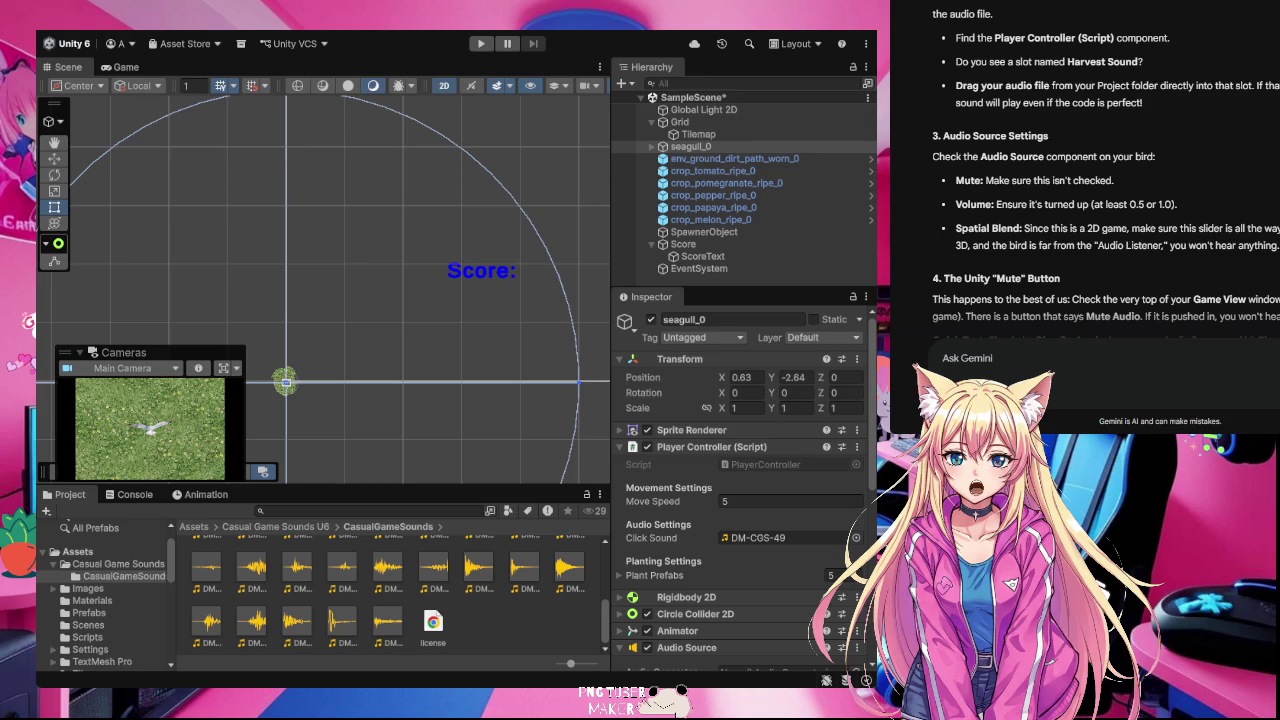
Step: Check seagull_0's Audio Source: Play On Awake on, Mute off, Volume 1
scroll(720, 597, "down", 3)
scroll(724, 596, "down", 2)
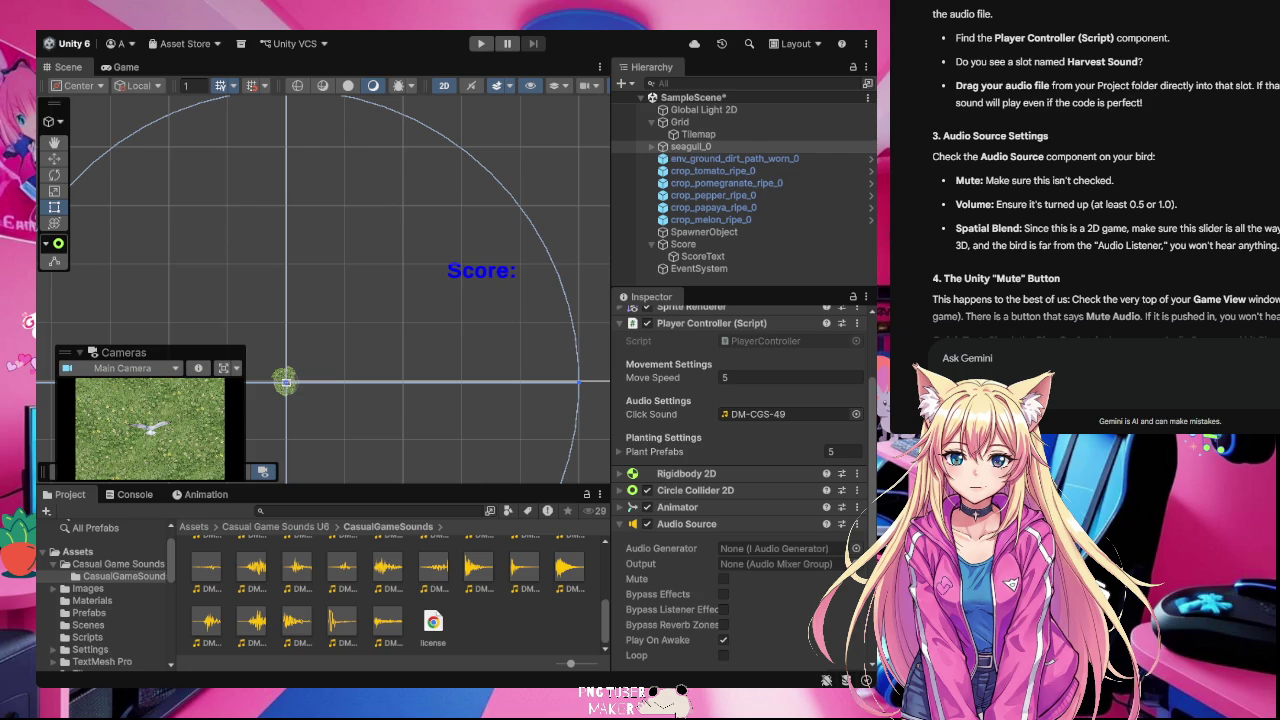
scroll(812, 642, "down", 1)
scroll(812, 642, "down", 1)
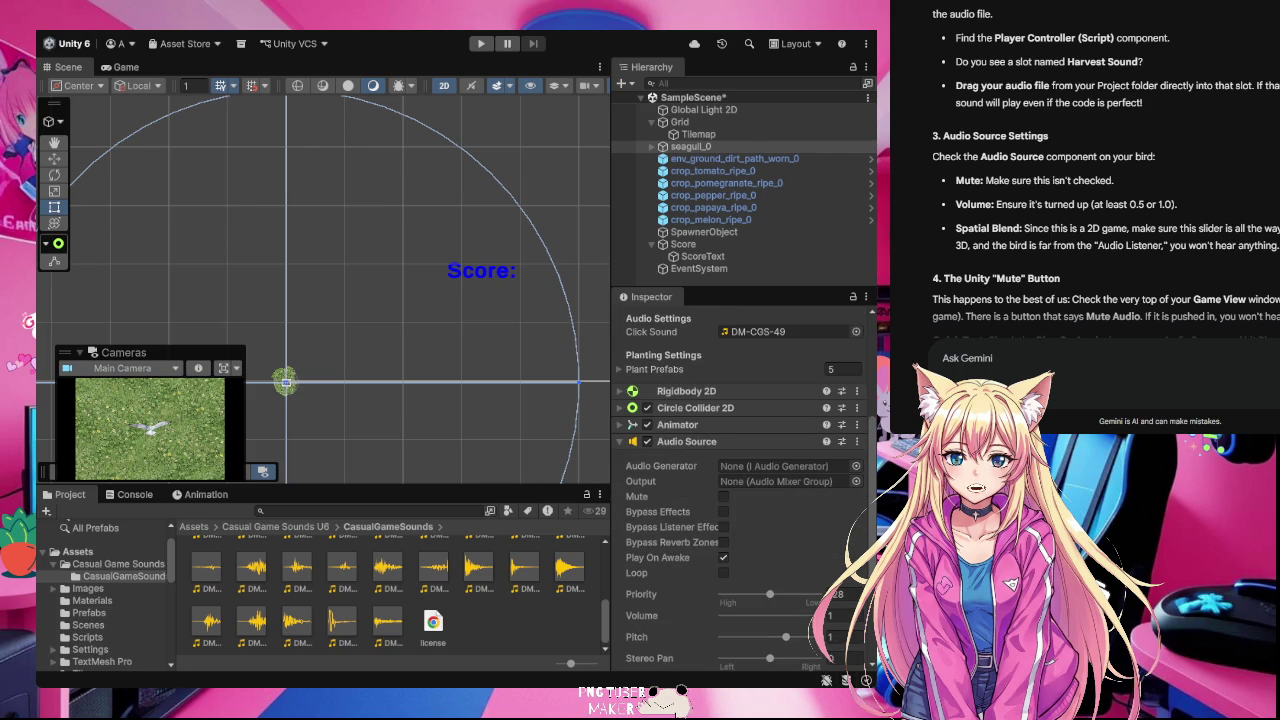
scroll(812, 642, "down", 1)
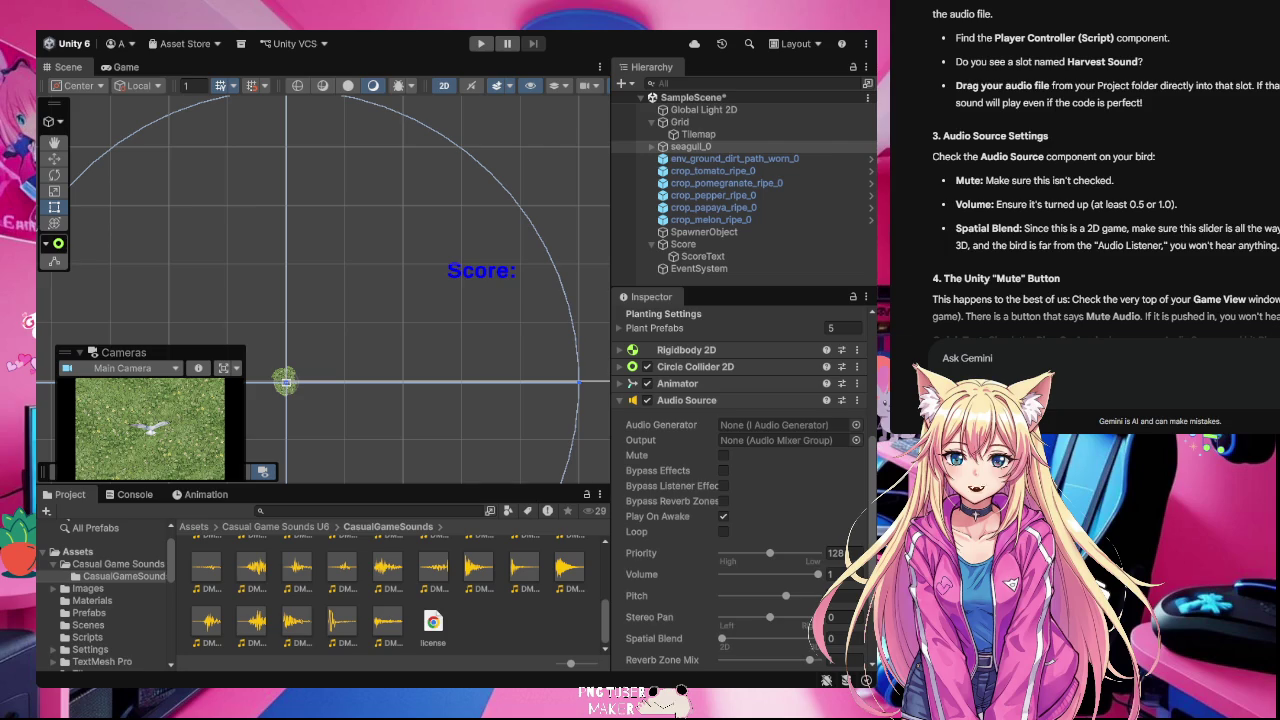
scroll(722, 630, "down", 1)
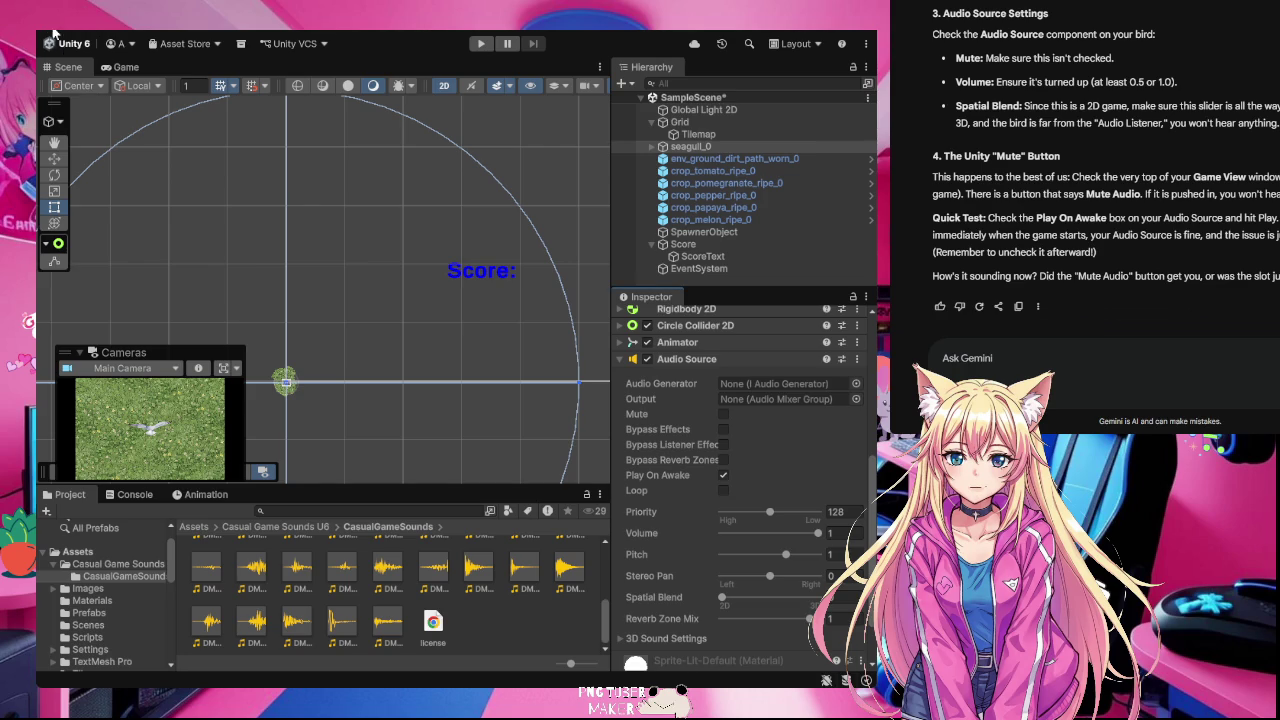
Step: Start the game and steer the seagull with WASD to eat fruit, then plant a crop and eat the papaya
left_click(481, 44)
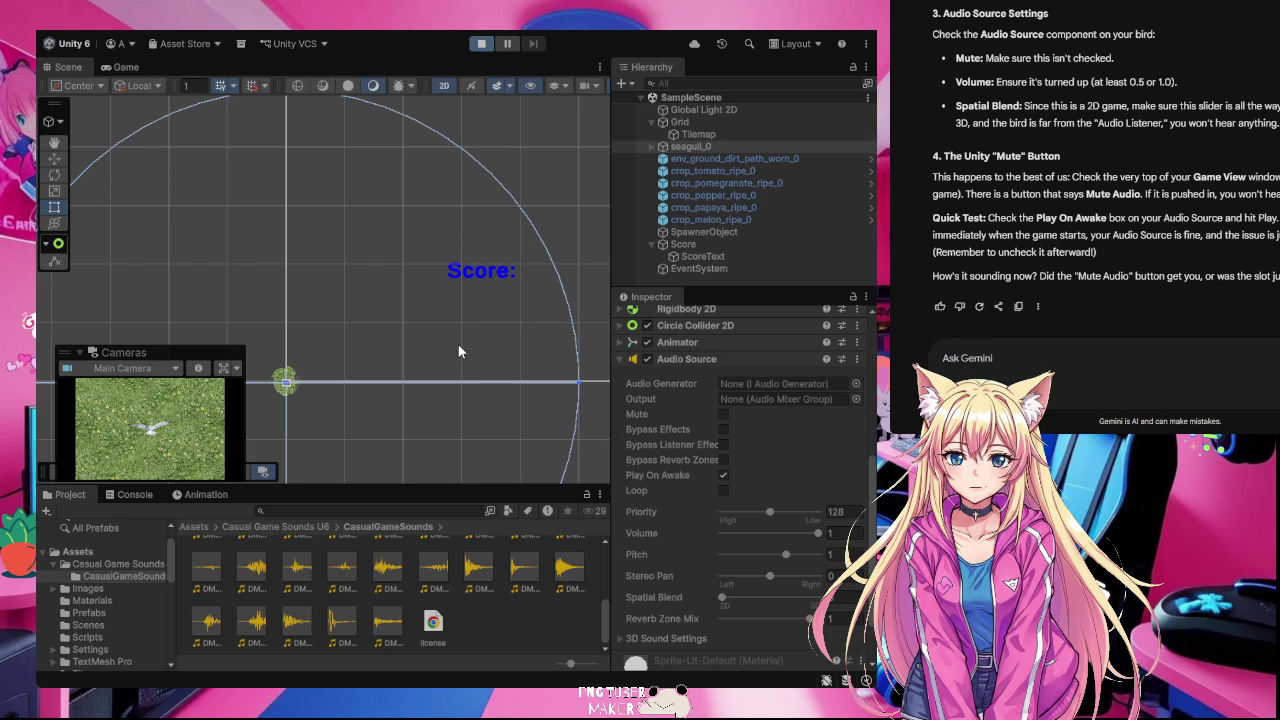
key("w")
key("d")
key("a")
key("w")
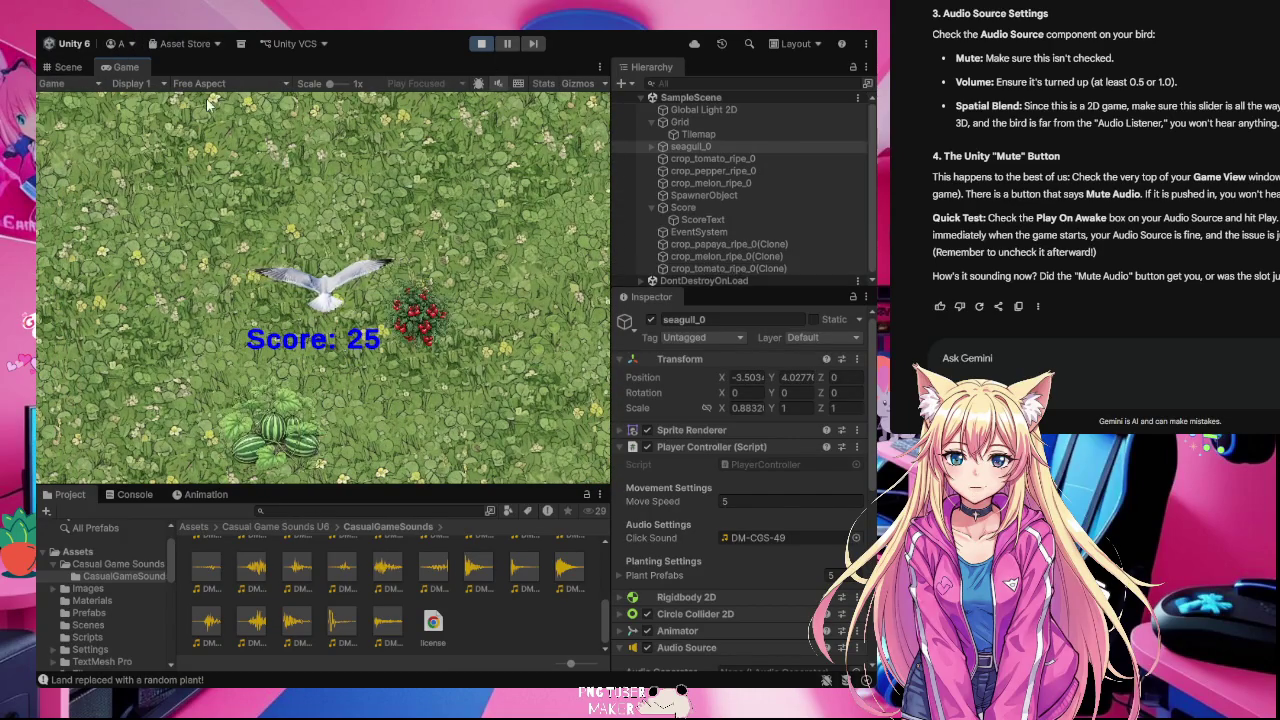
key("s")
key("d")
key("w")
key("d")
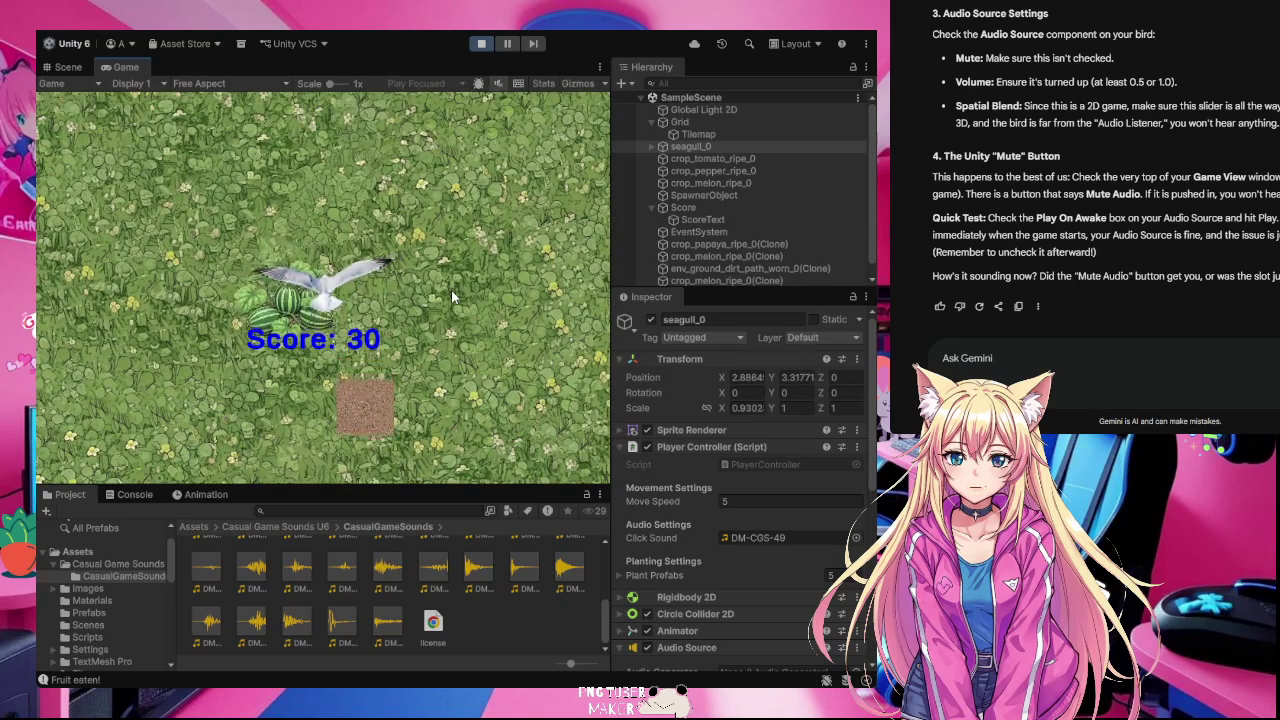
key("s")
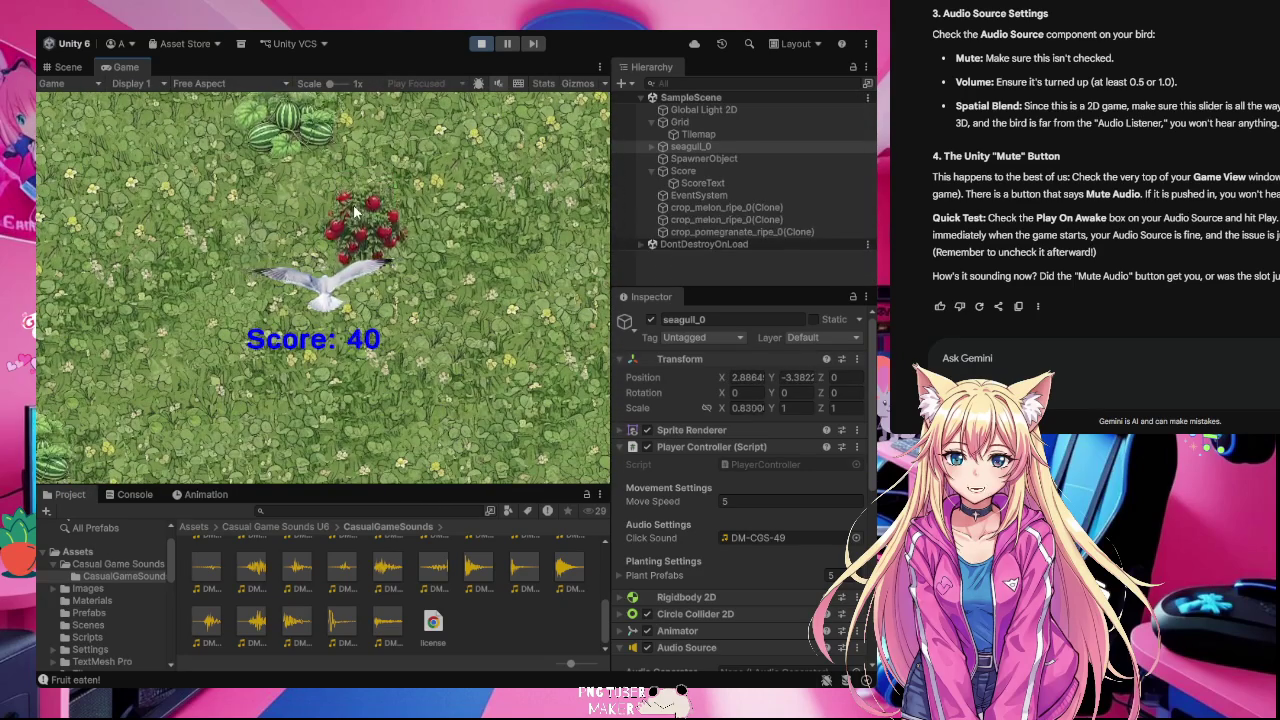
key("w")
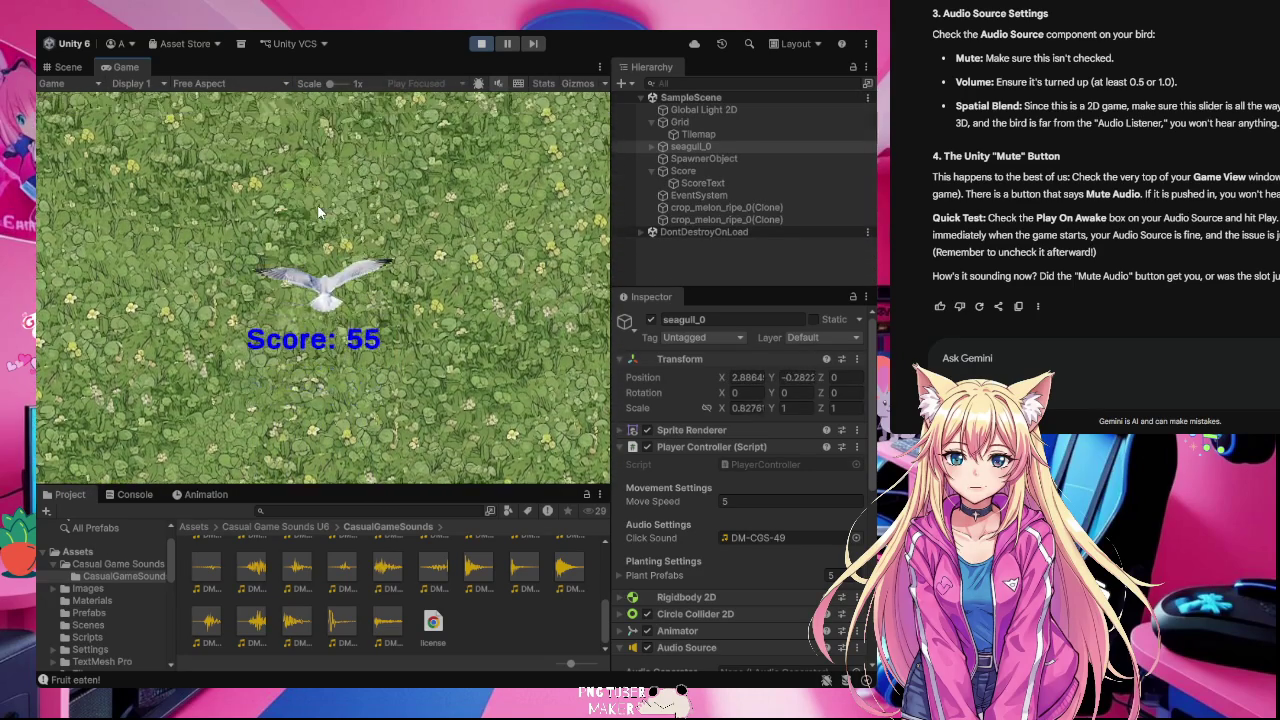
key("s")
key("s")
key("d")
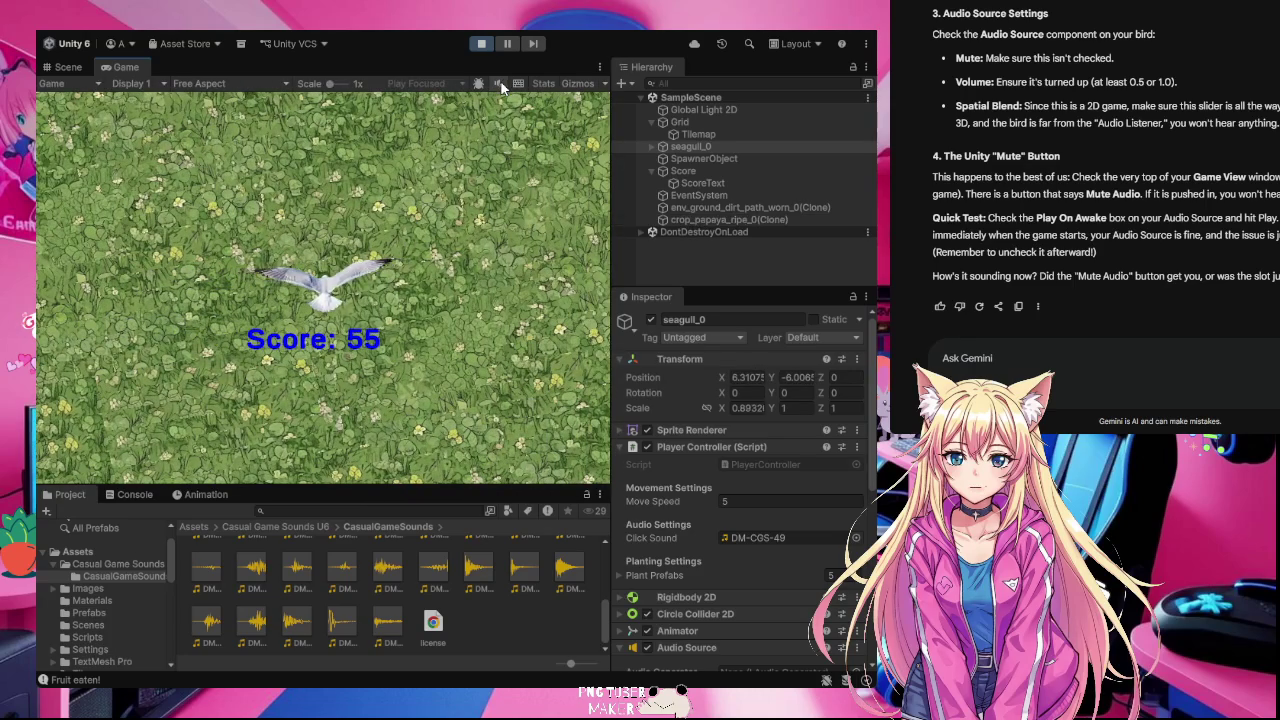
key("a")
key("a")
left_click(298, 150)
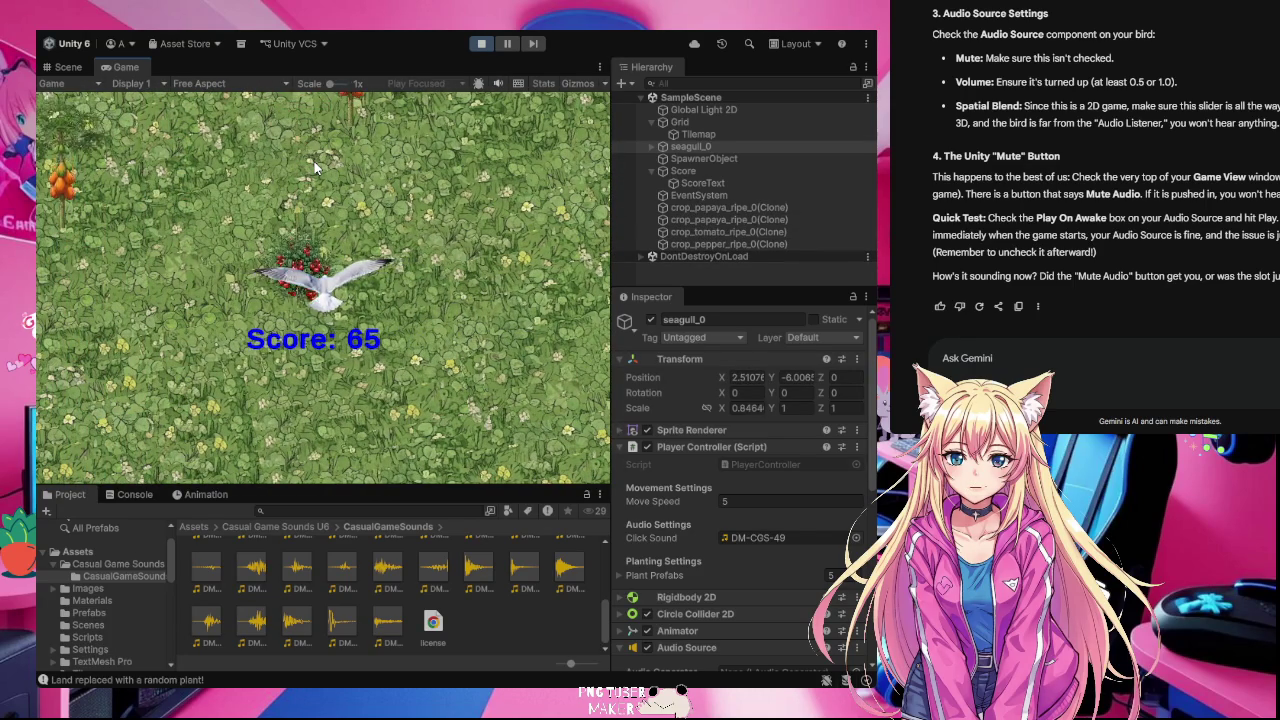
left_click(316, 155)
Step: Keep eating fruit and plant a melon until the score reaches 125, then stop play
key("a")
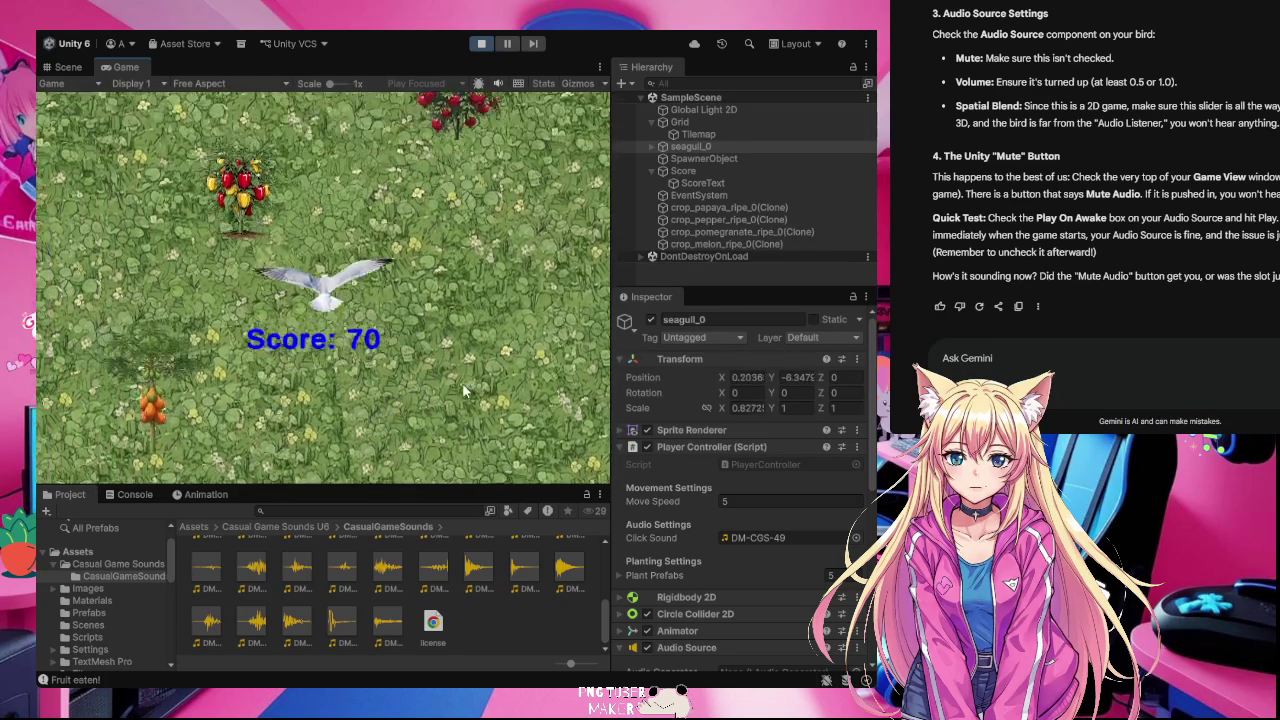
key("d")
key("w")
key("a")
key("s")
key("d")
key("s")
key("d")
key("a")
key("w")
key("d")
key("w")
key("a")
key("s")
key("w")
key("d")
left_click(435, 375)
key("s")
key("d")
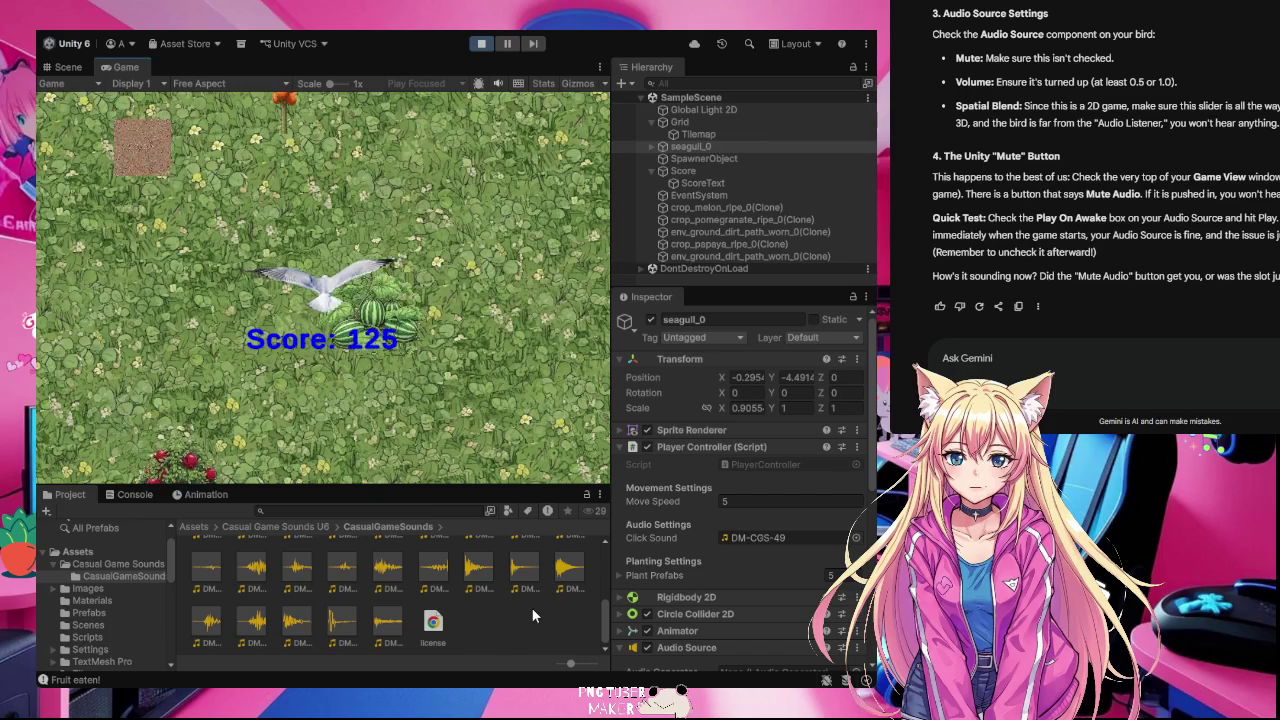
left_click(480, 44)
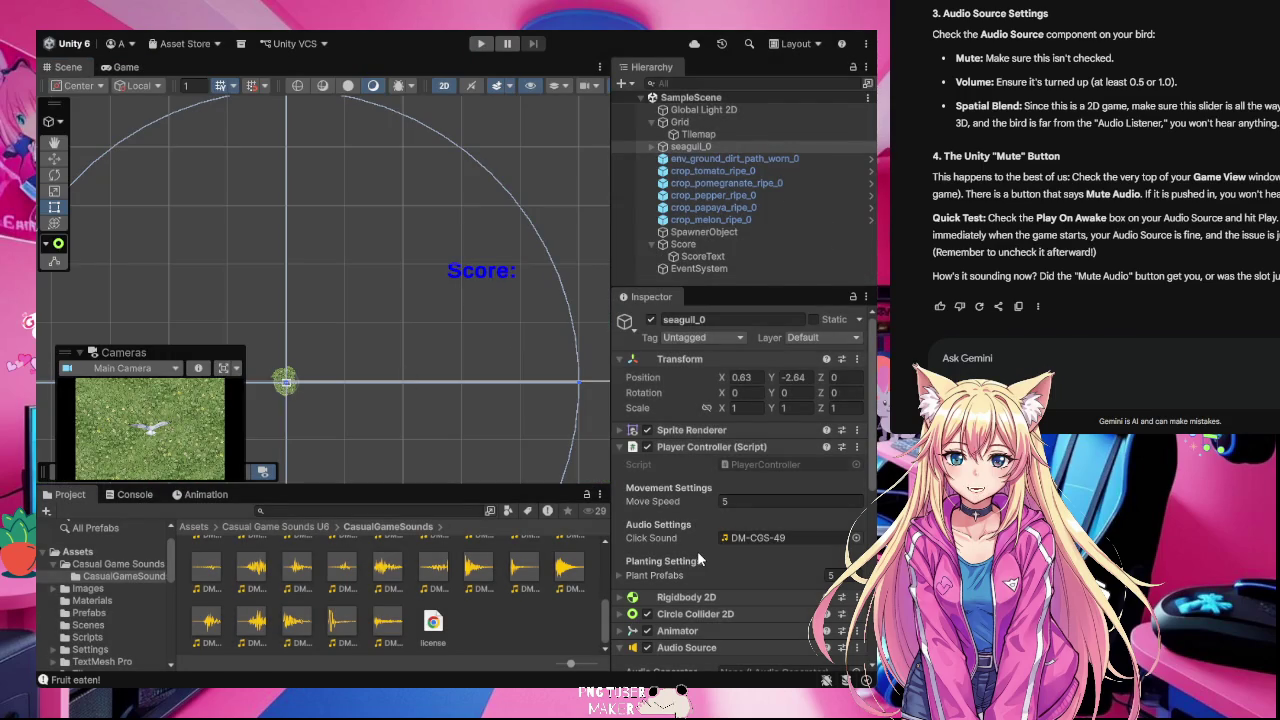
Step: Review seagull_0's Audio Source settings and return to its Player Controller with DM-CGS-49 assigned
scroll(697, 551, "down", 5)
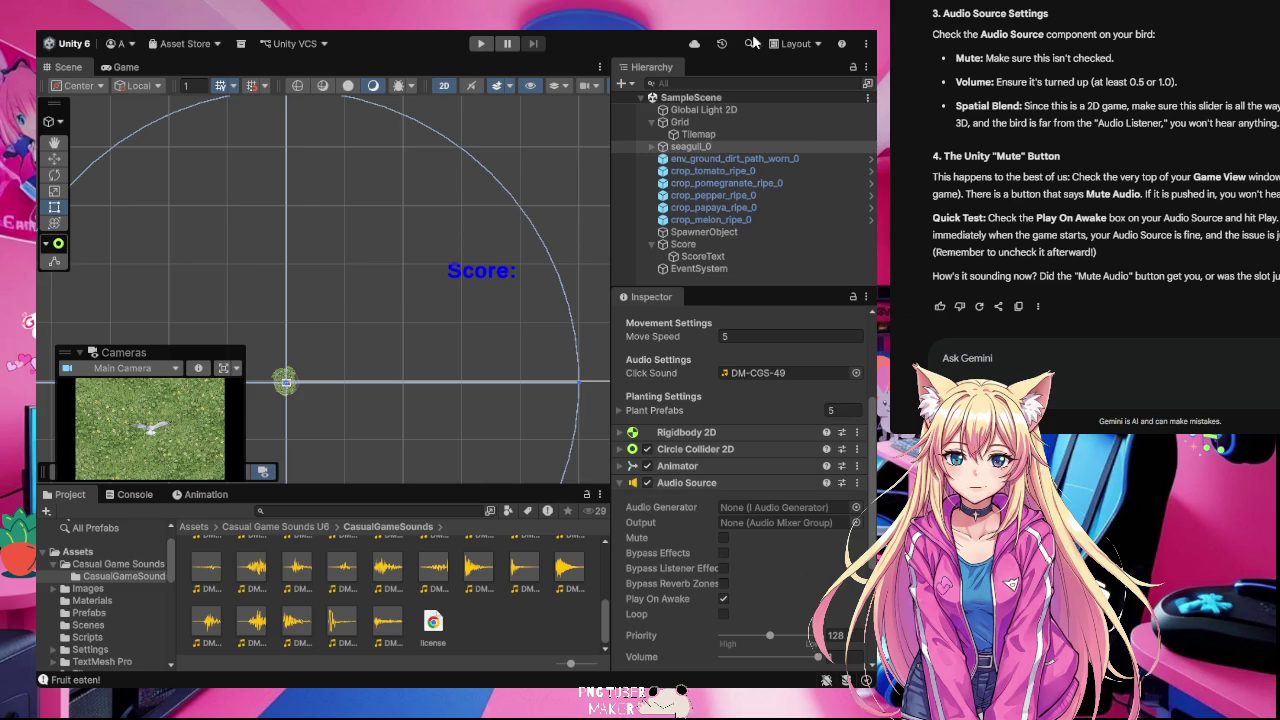
scroll(663, 441, "up", 5)
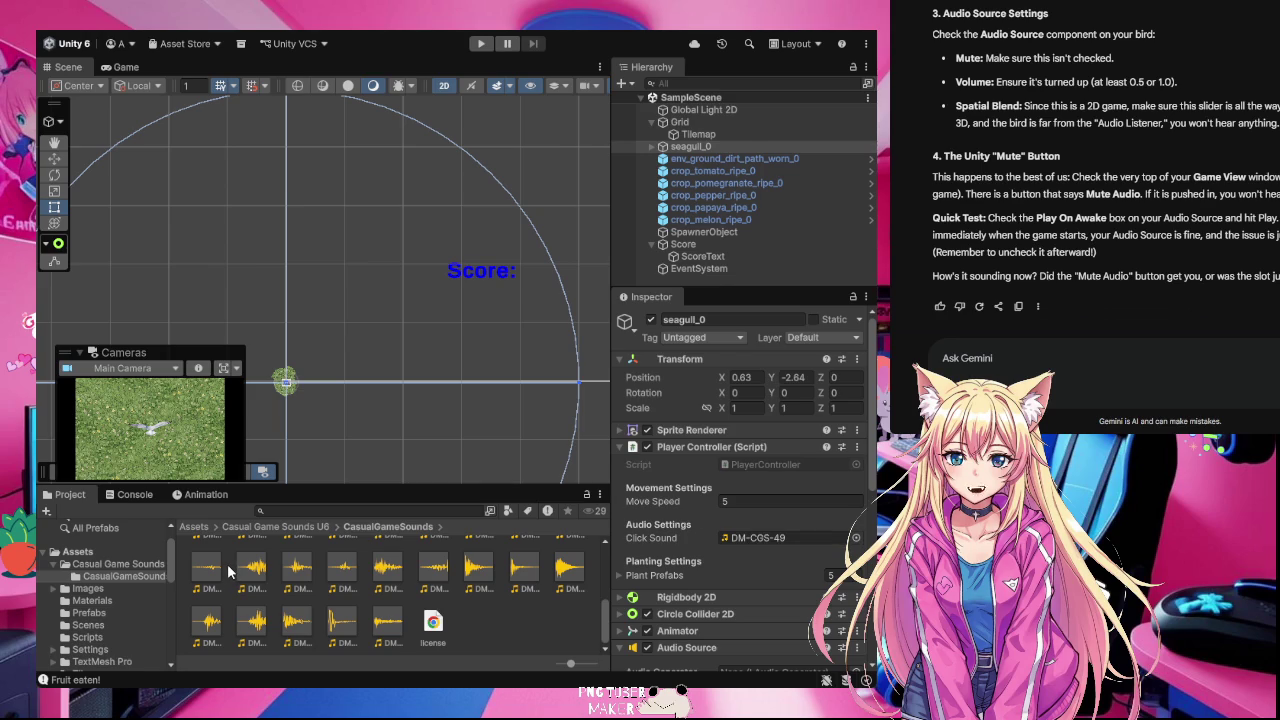
Step: Preview the DM-CGS-50 and DM-CGS-37 clips several times in the Inspector
left_click(387, 624)
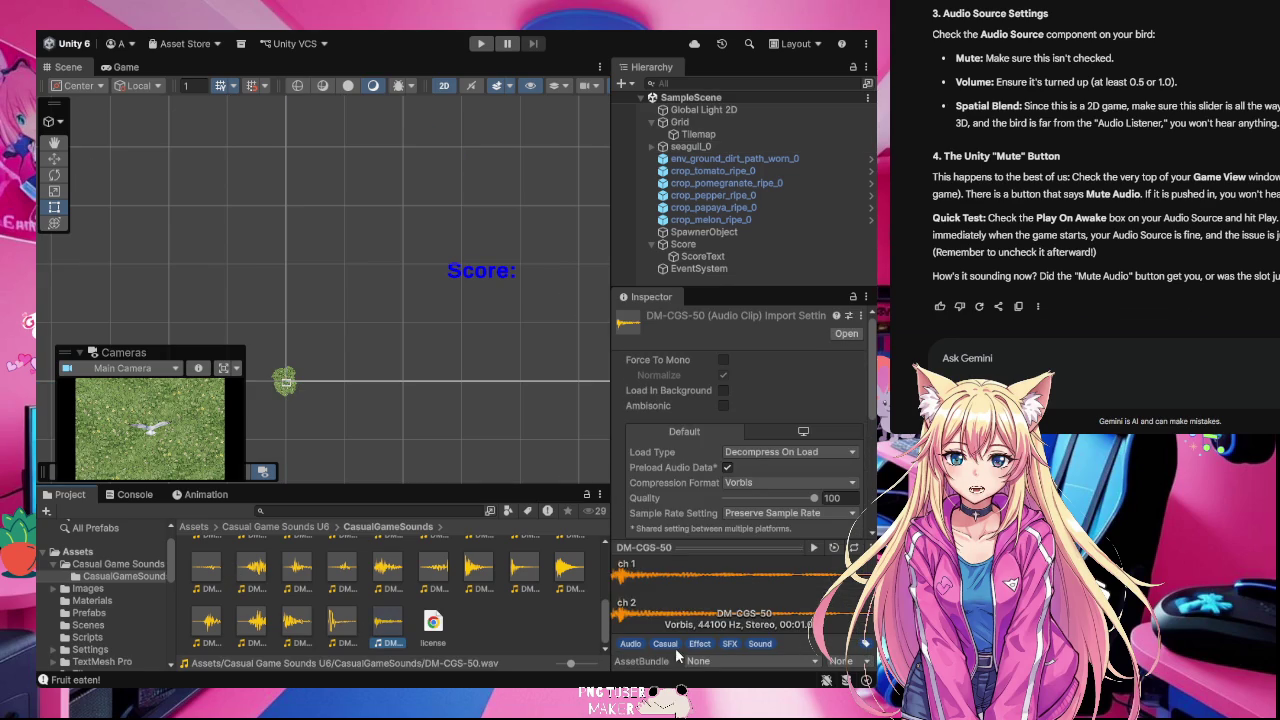
left_click(815, 548)
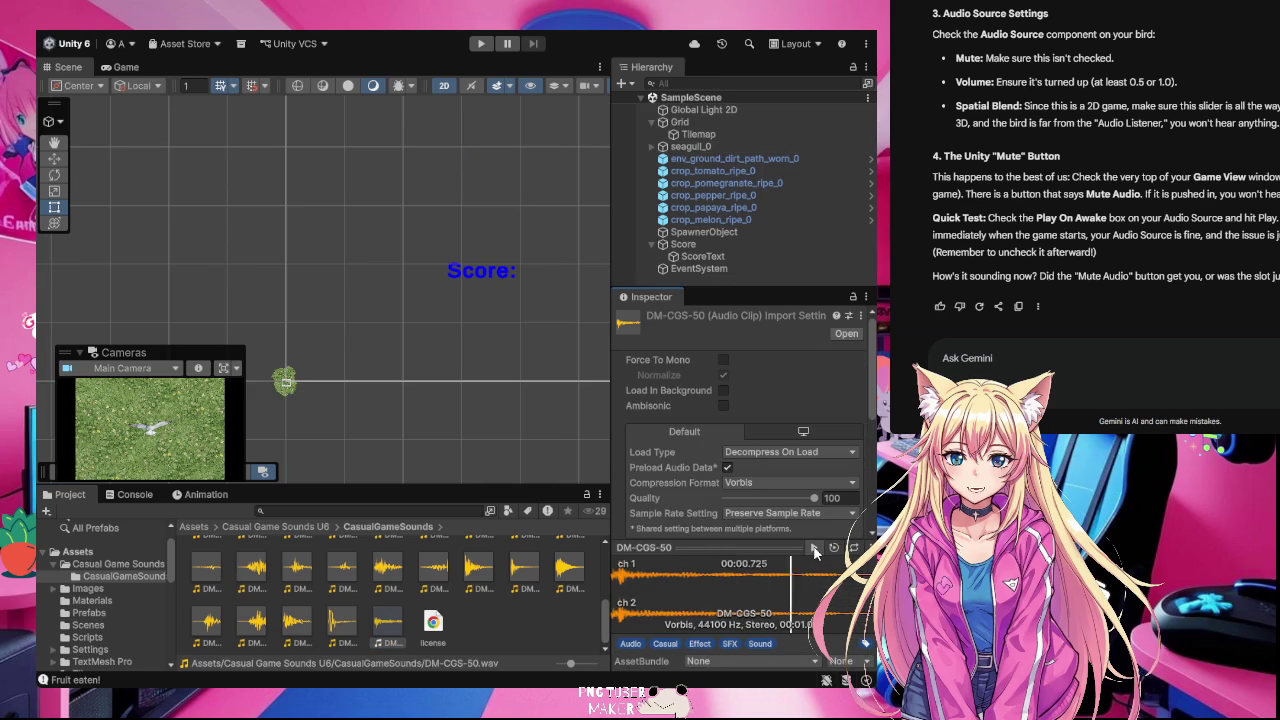
left_click(815, 550)
left_click(195, 565)
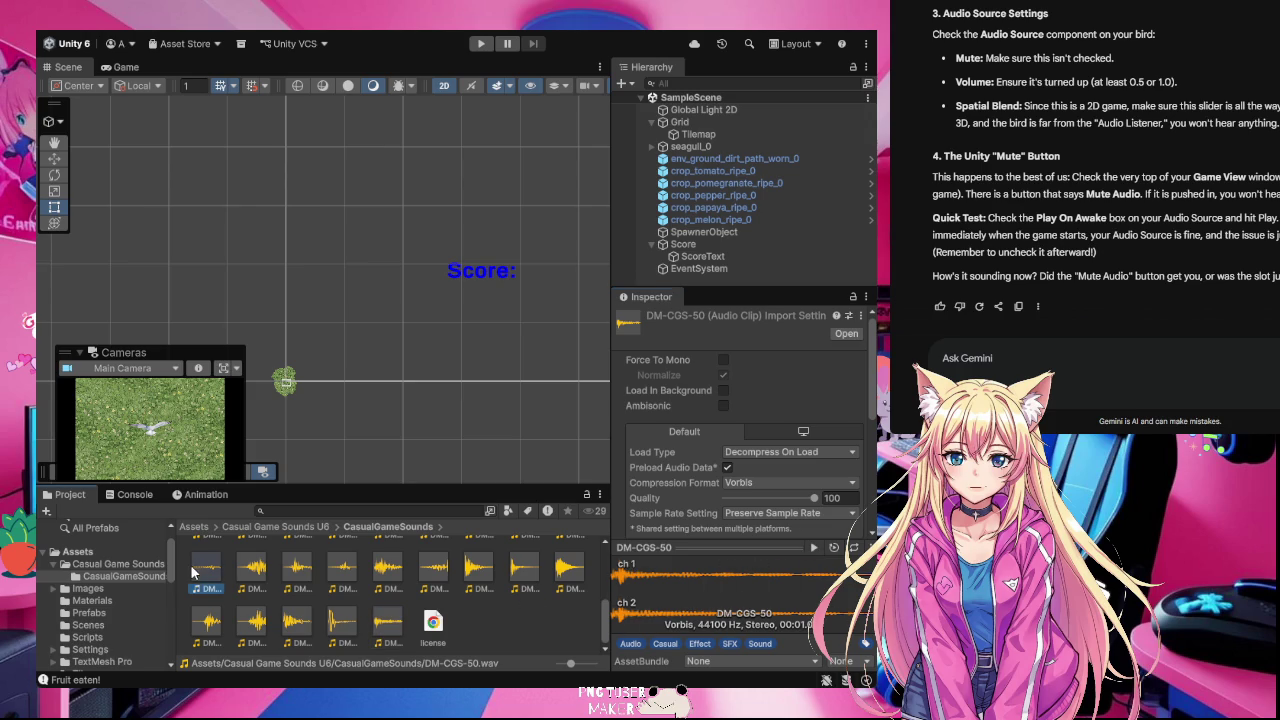
left_click(815, 549)
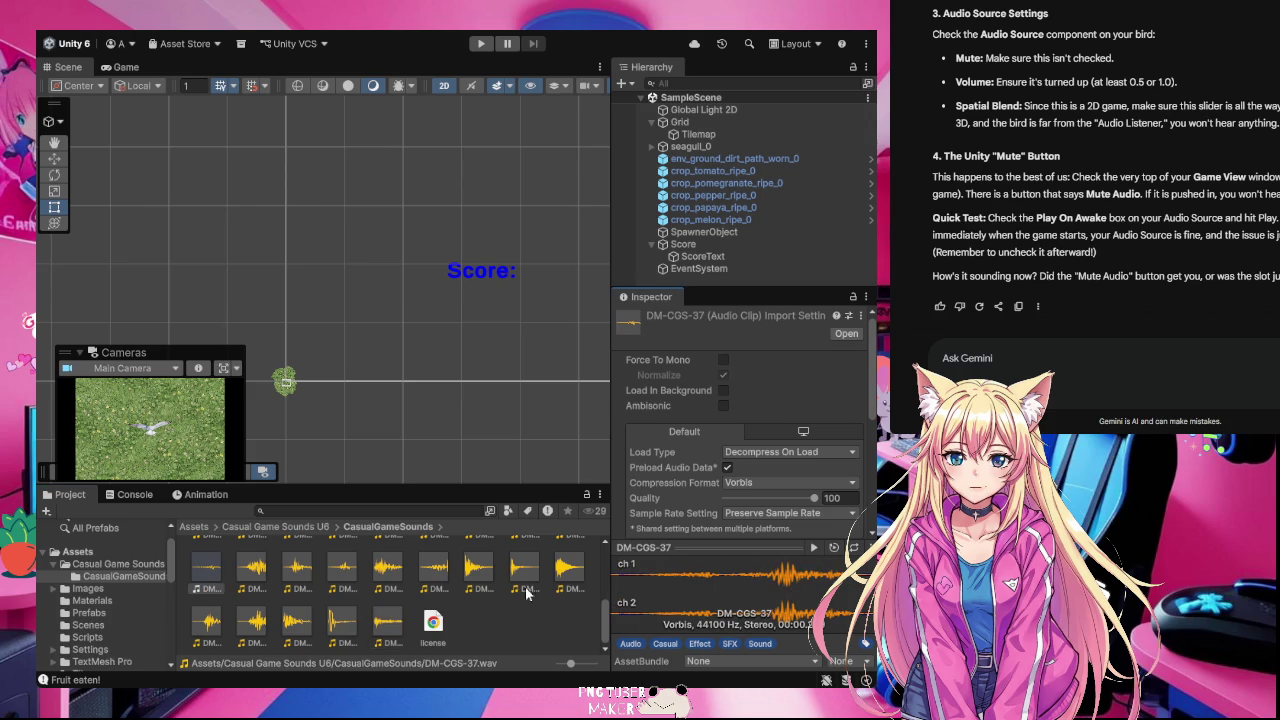
left_click(816, 547)
left_click(816, 547)
left_click(816, 547)
Step: Preview DM-CGS-01, -02 and -04, then select DM-CGS-13 to view its import settings
scroll(480, 615, "up", 2)
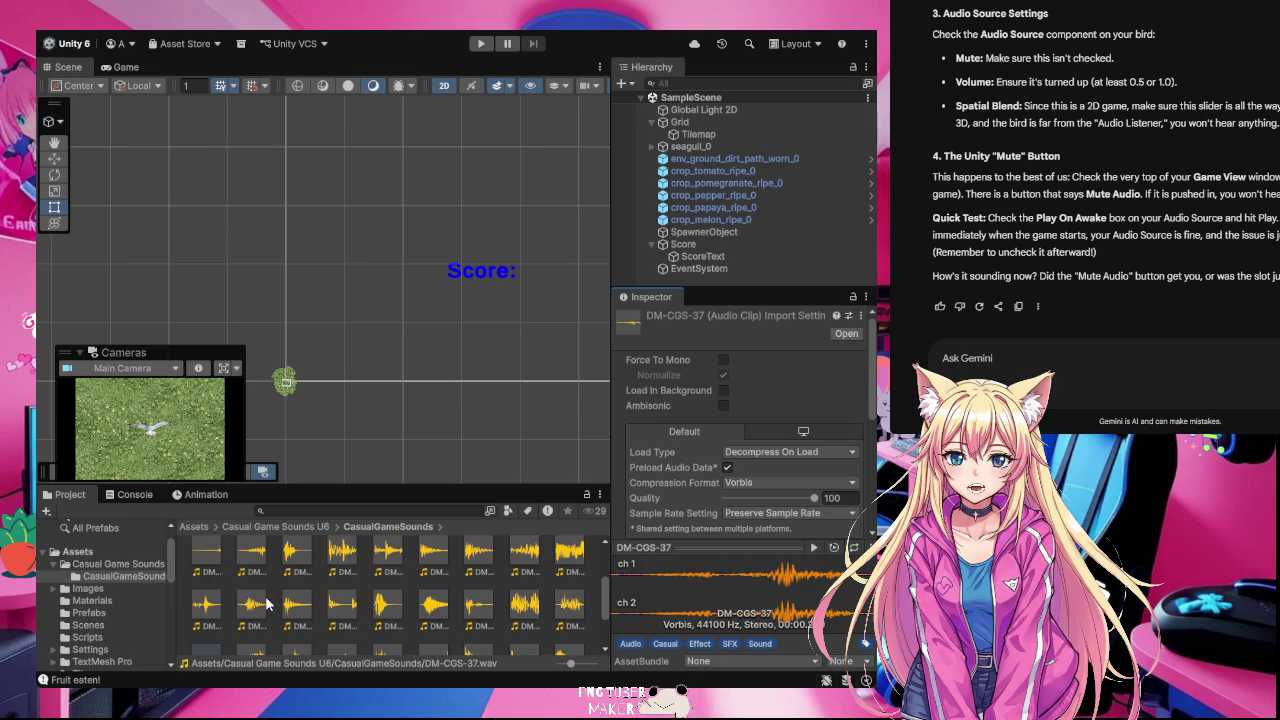
scroll(265, 603, "up", 1)
scroll(255, 608, "down", 1)
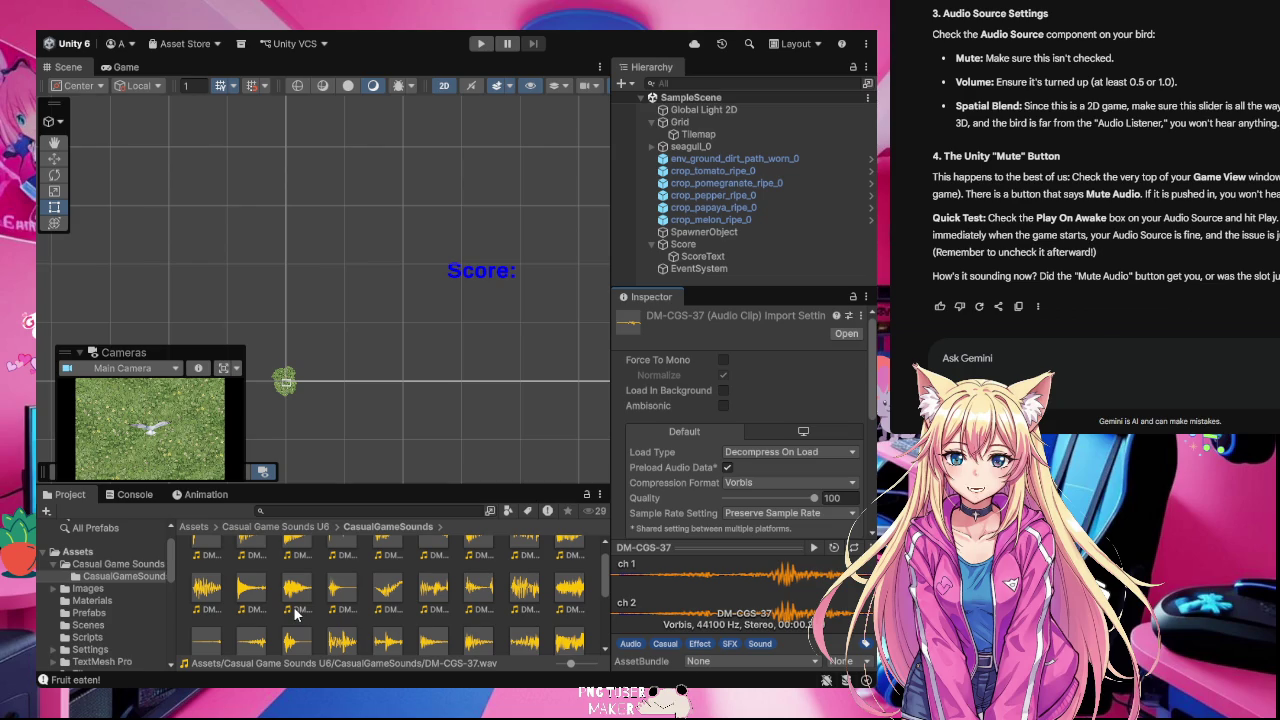
scroll(295, 614, "up", 1)
left_click(211, 571)
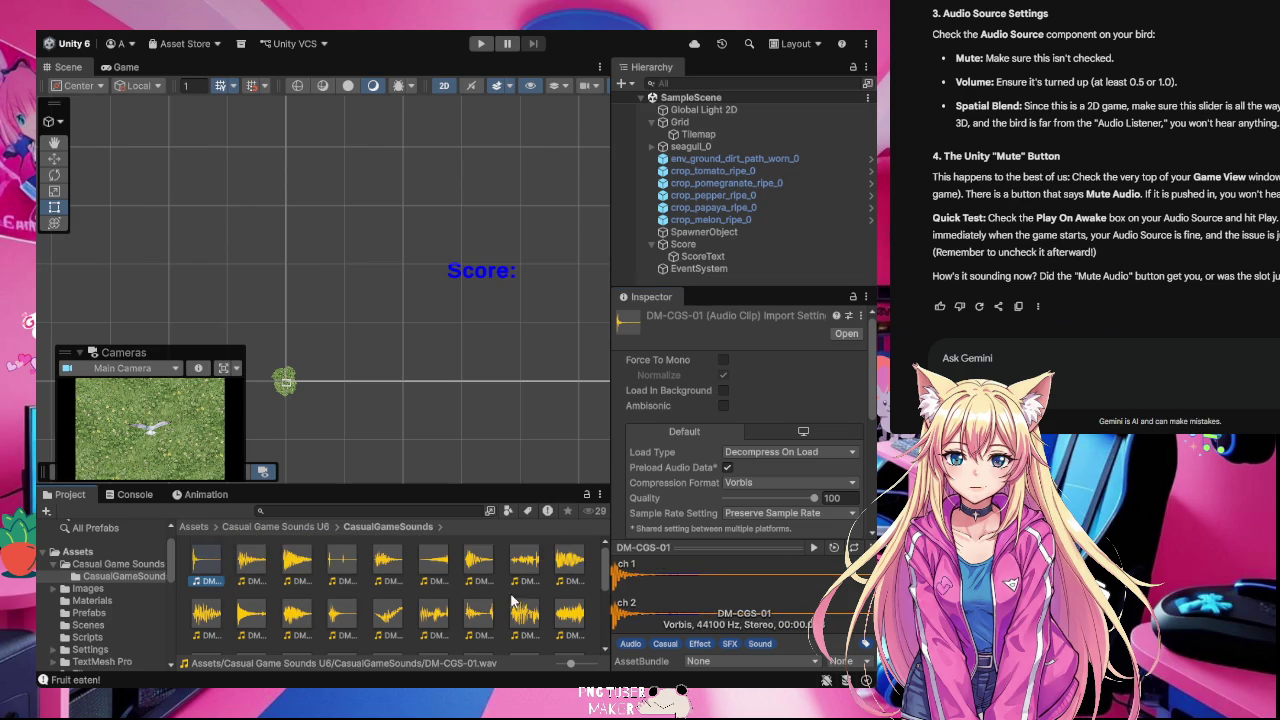
left_click(814, 547)
left_click(259, 567)
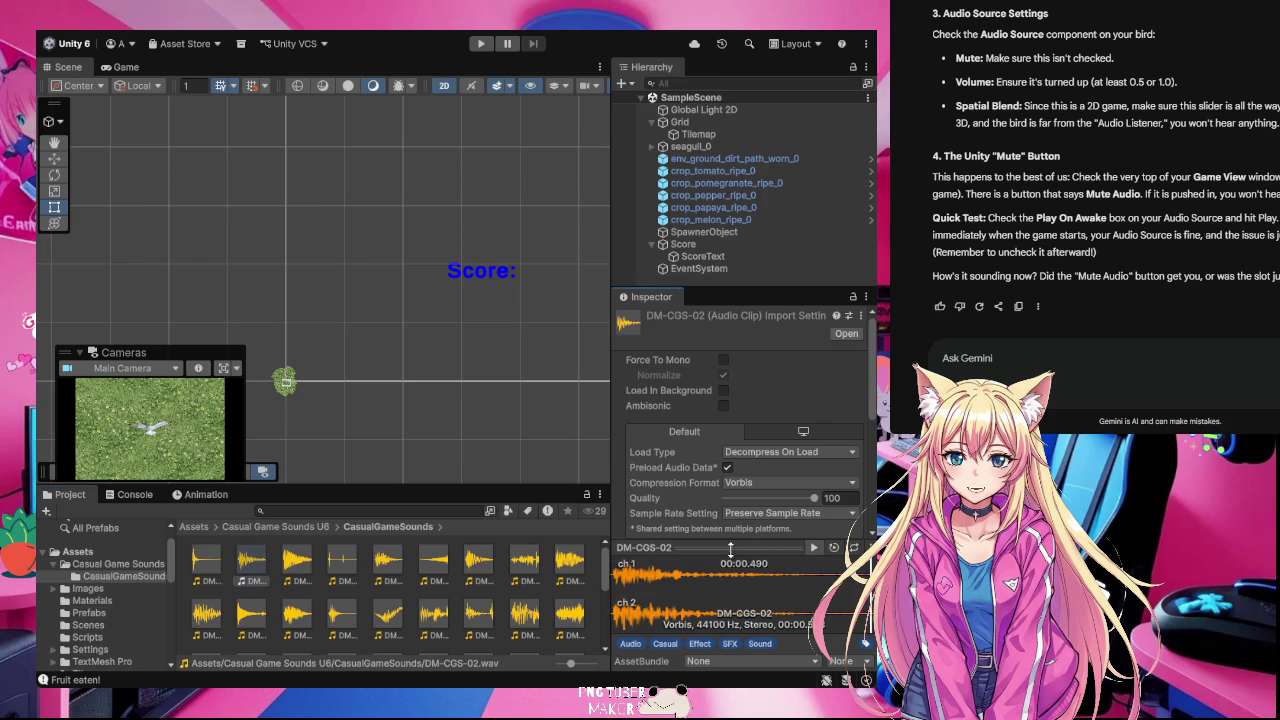
left_click(342, 565)
left_click(815, 547)
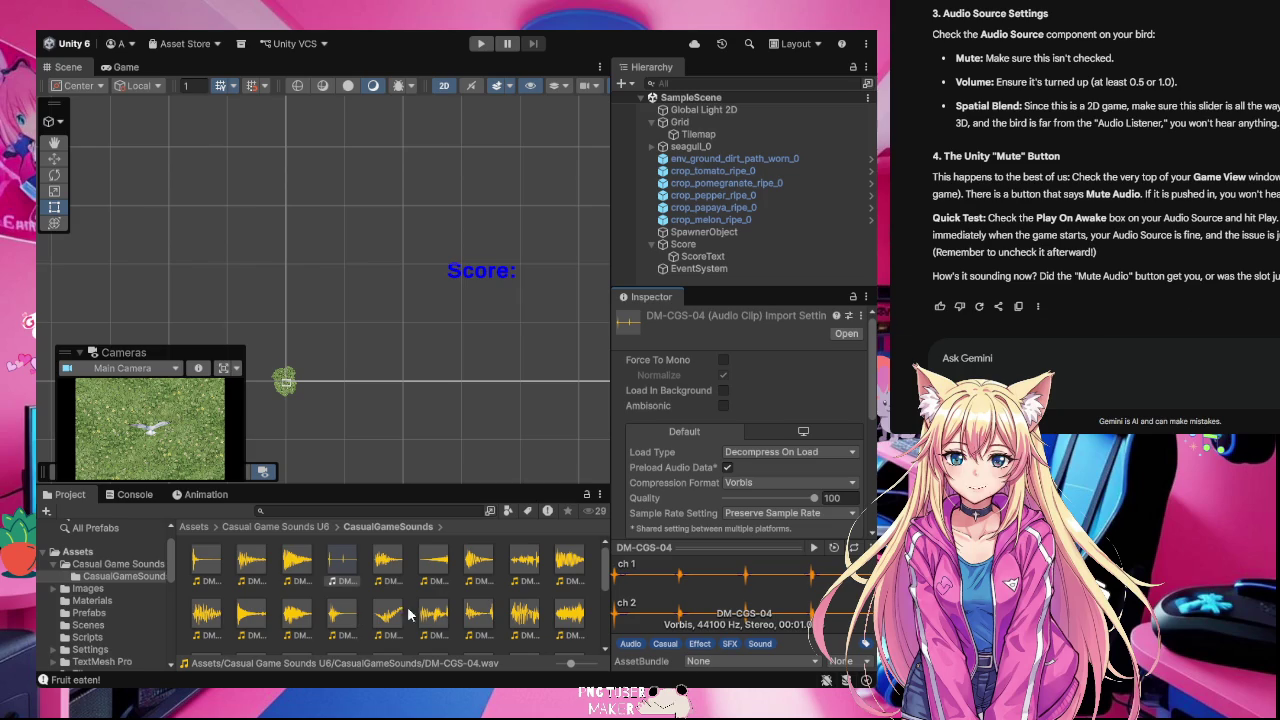
left_click(338, 615)
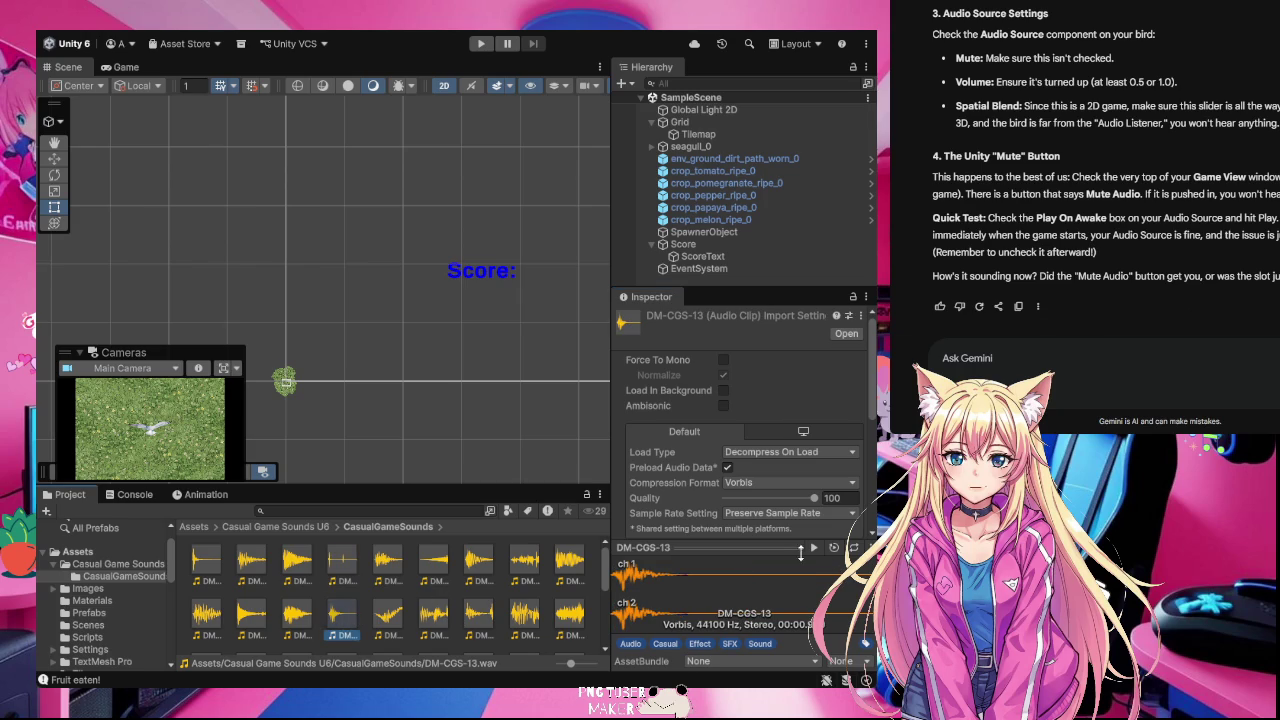
scroll(295, 592, "down", 1)
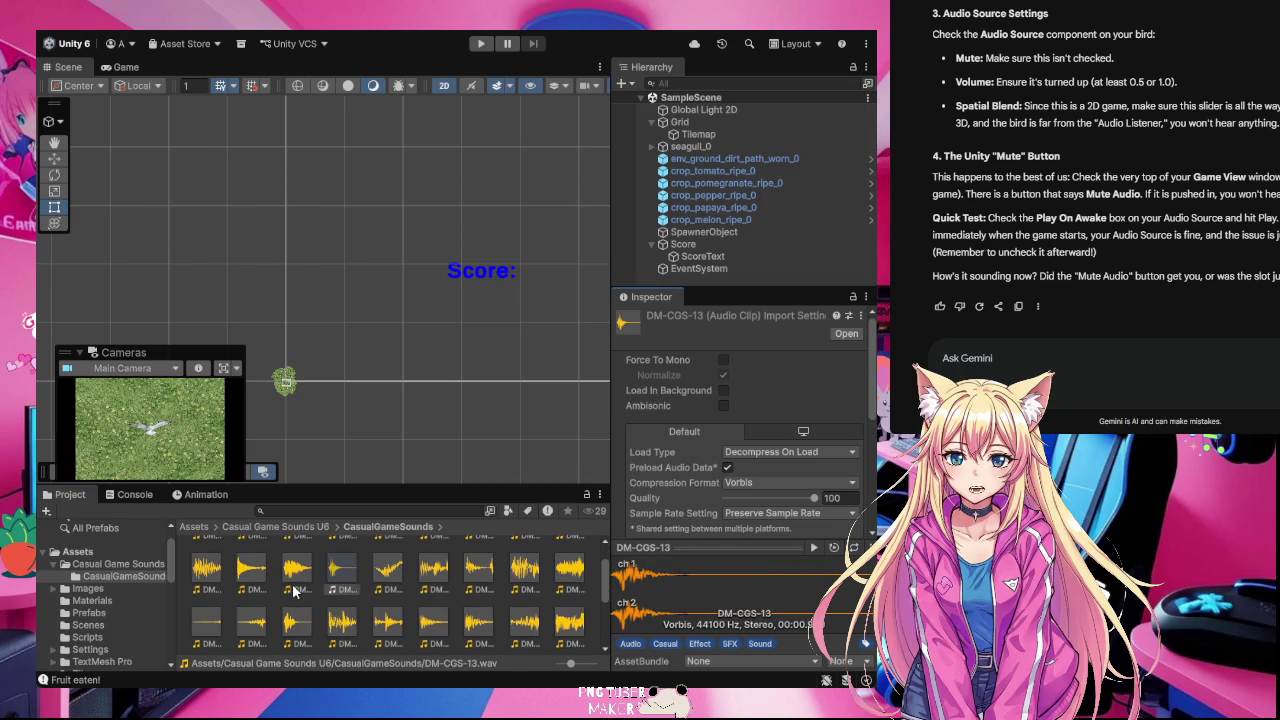
Step: Locate the DM-CGS-01 sound in the Project window and preview it again
scroll(495, 618, "down", 1)
scroll(227, 607, "down", 1)
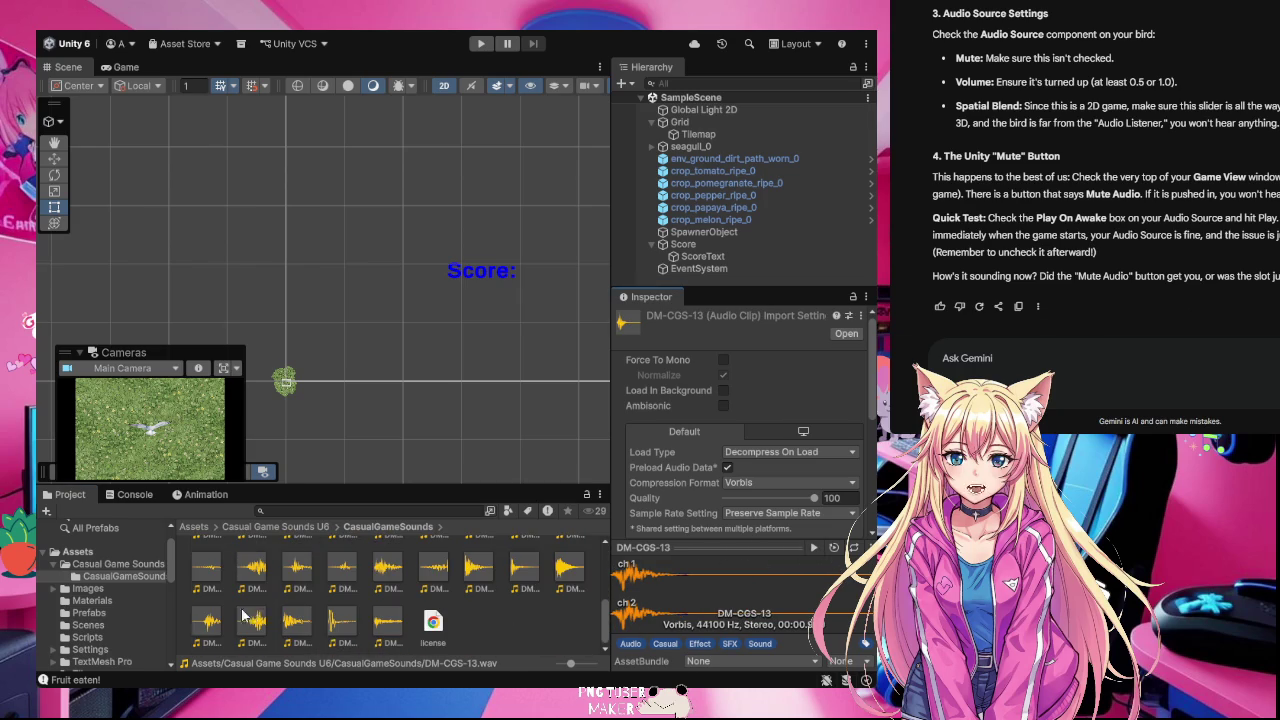
scroll(278, 620, "up", 2)
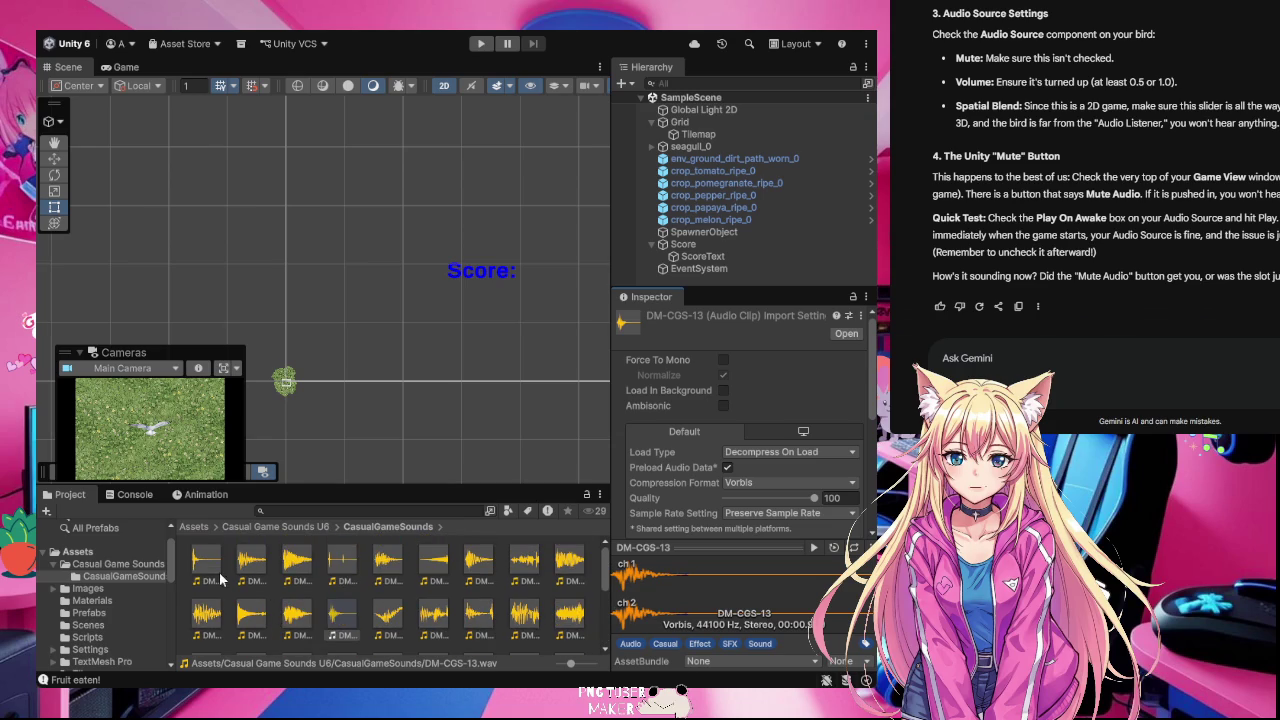
left_click(219, 574)
left_click(814, 550)
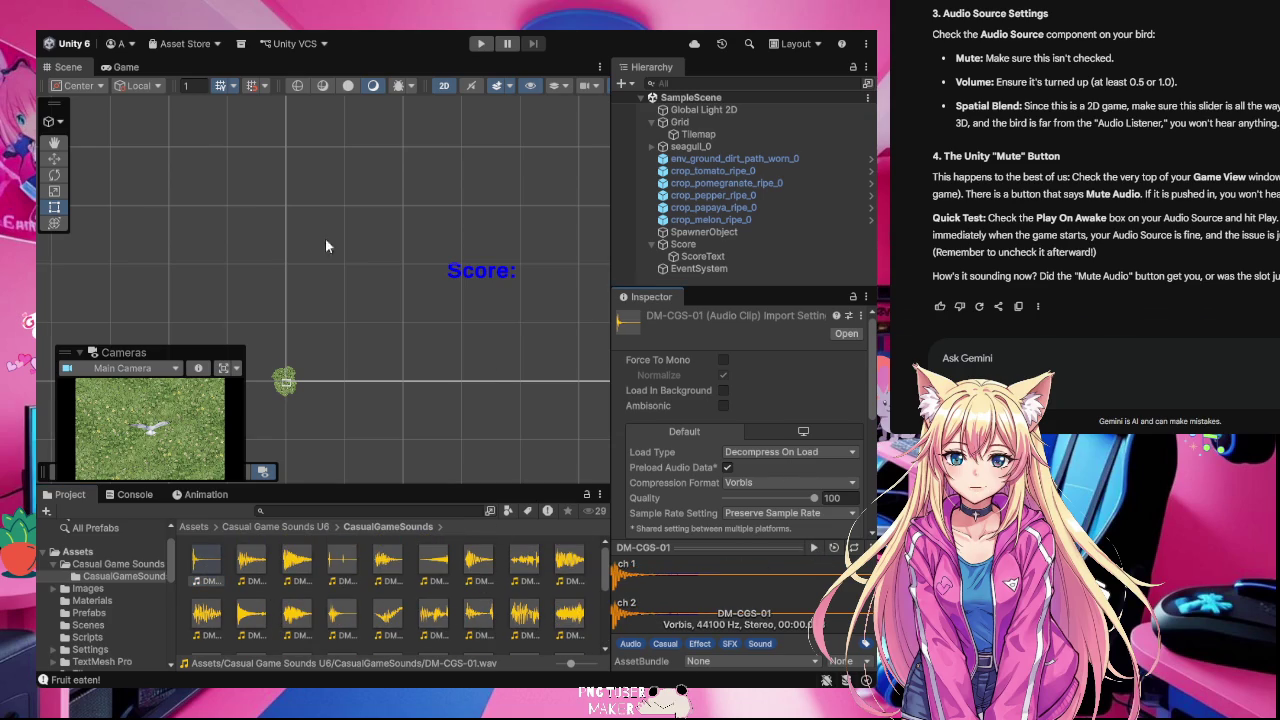
Step: Assign DM-CGS-01 to seagull_0's Player Controller Click Sound slot and enter Play mode
left_click(690, 147)
left_click_drag(205, 572, 758, 537)
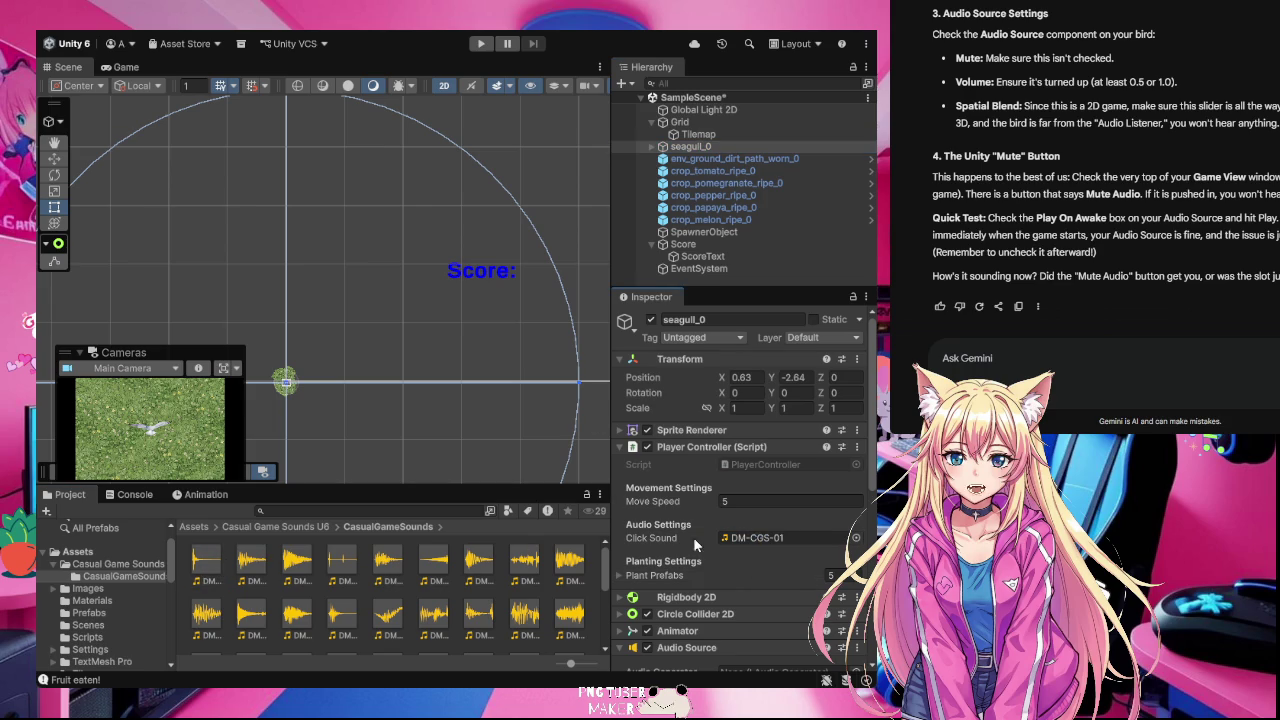
left_click(482, 43)
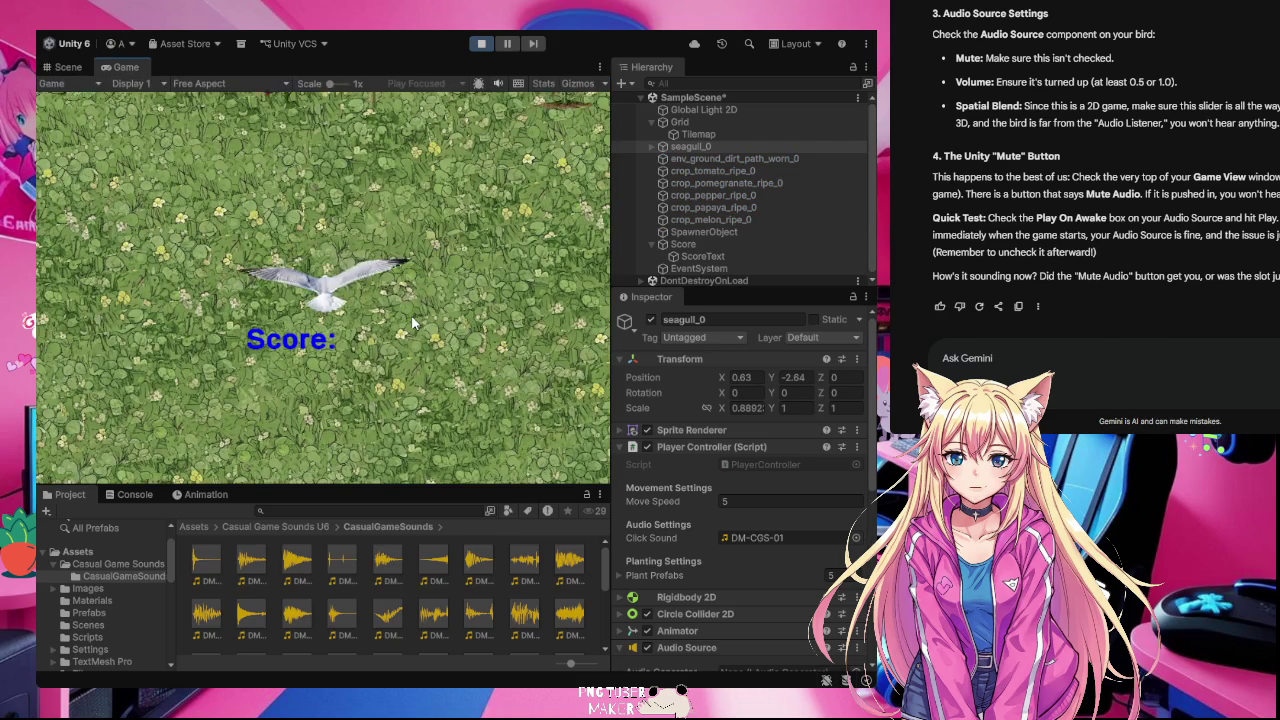
Step: Fly the seagull with WASD eating crops until the score reaches 65, then stop Play mode
key("w")
key("a")
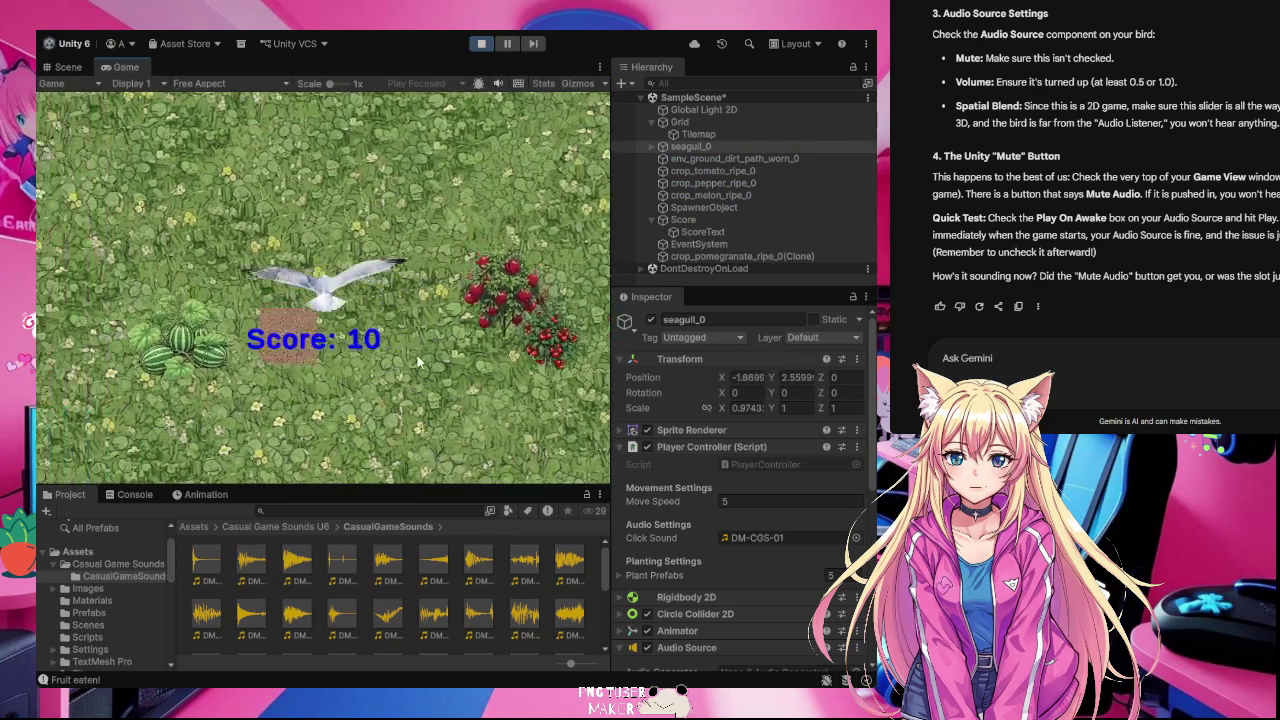
key("d")
key("s")
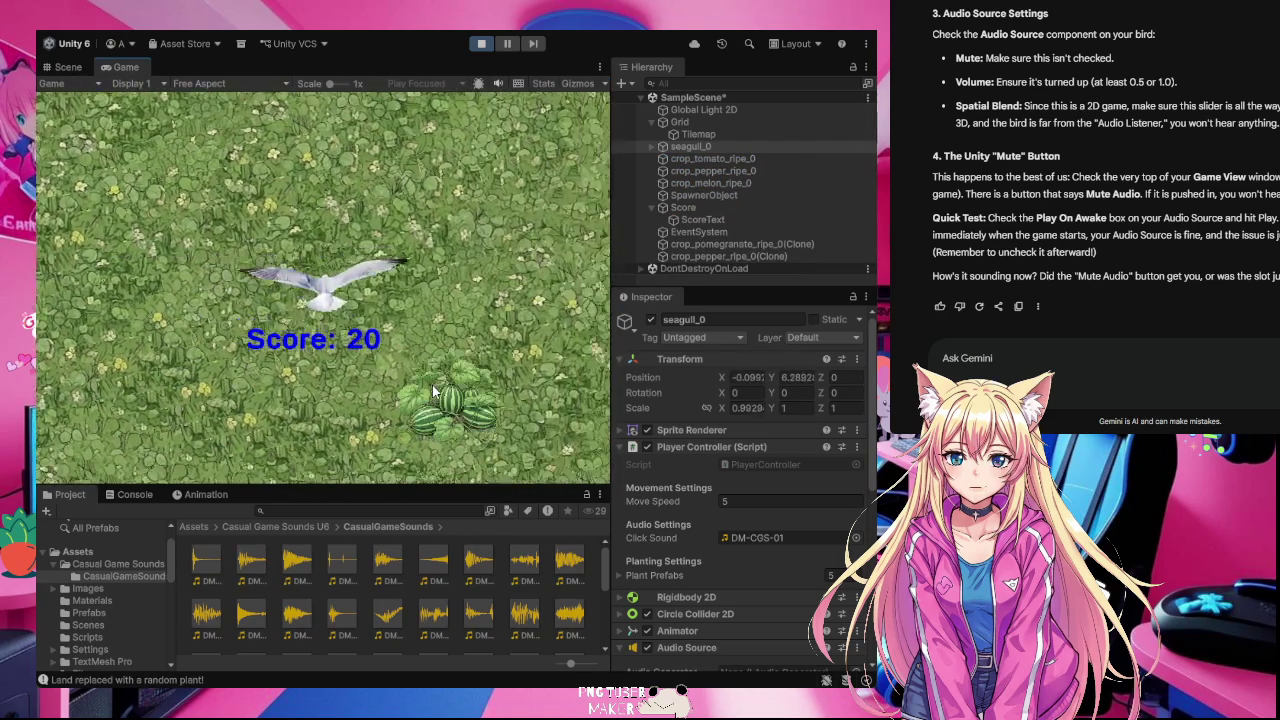
key("s")
key("d")
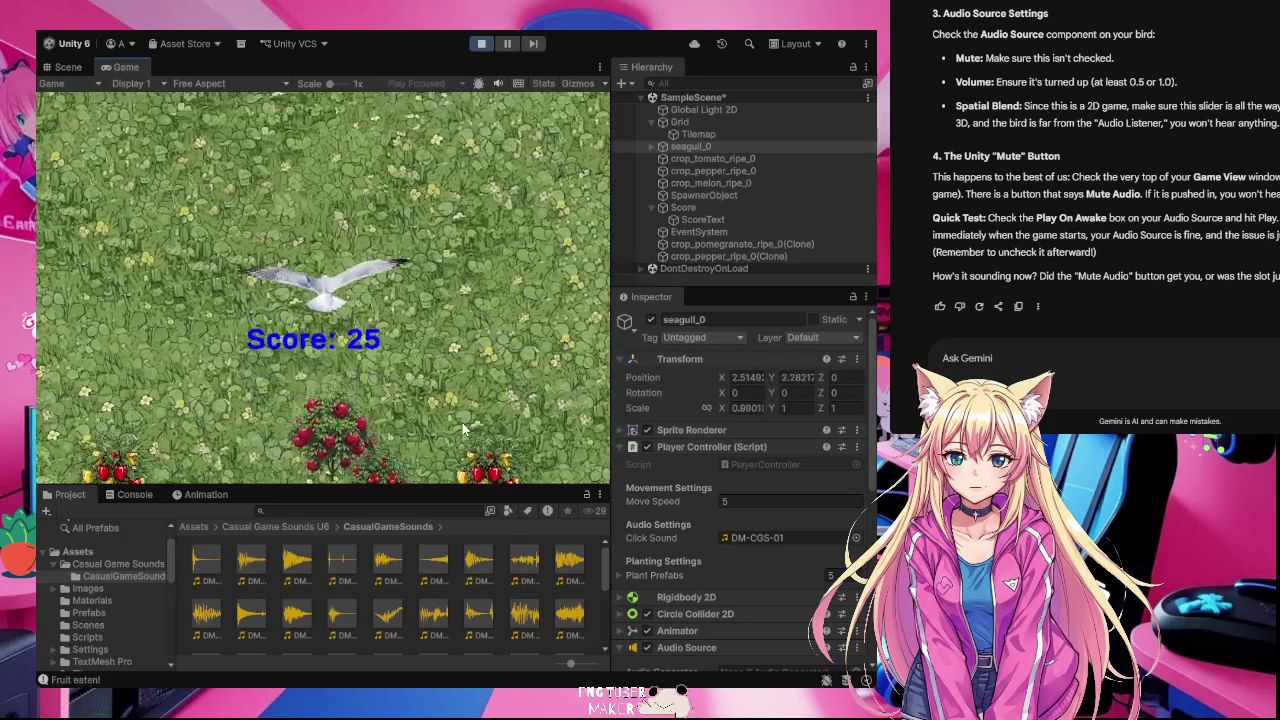
key("a")
key("s")
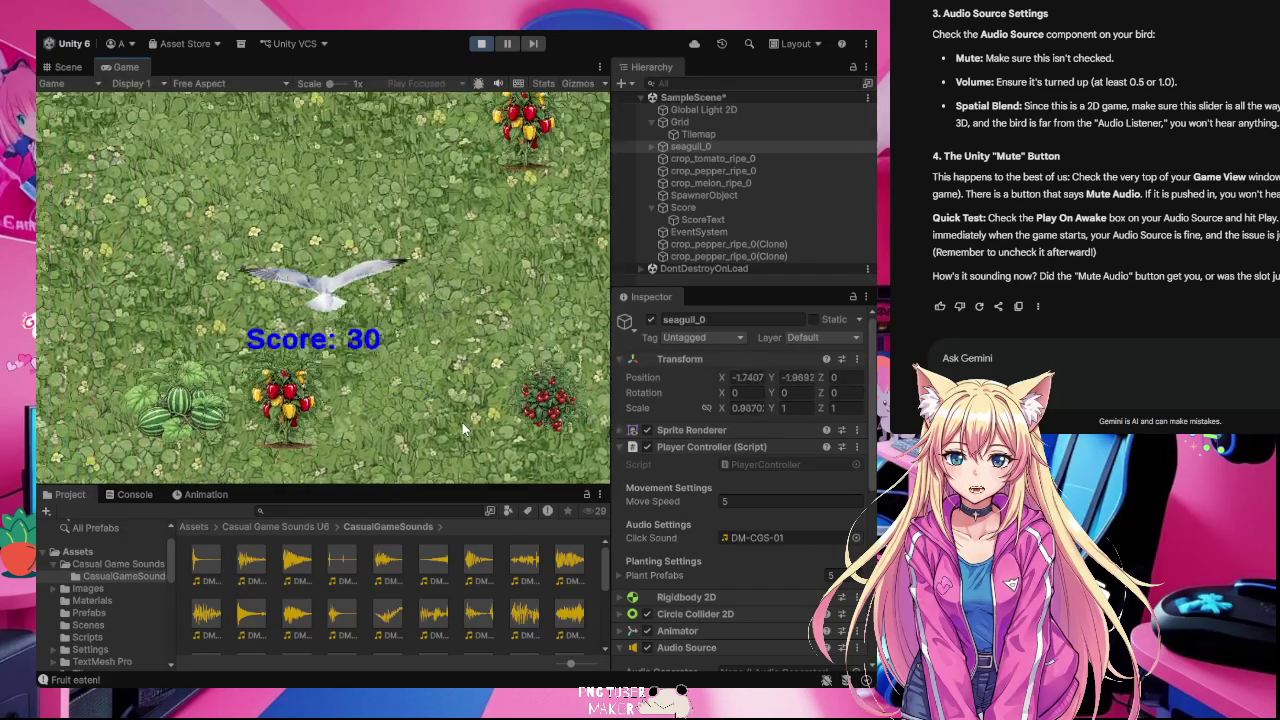
key("w")
key("d")
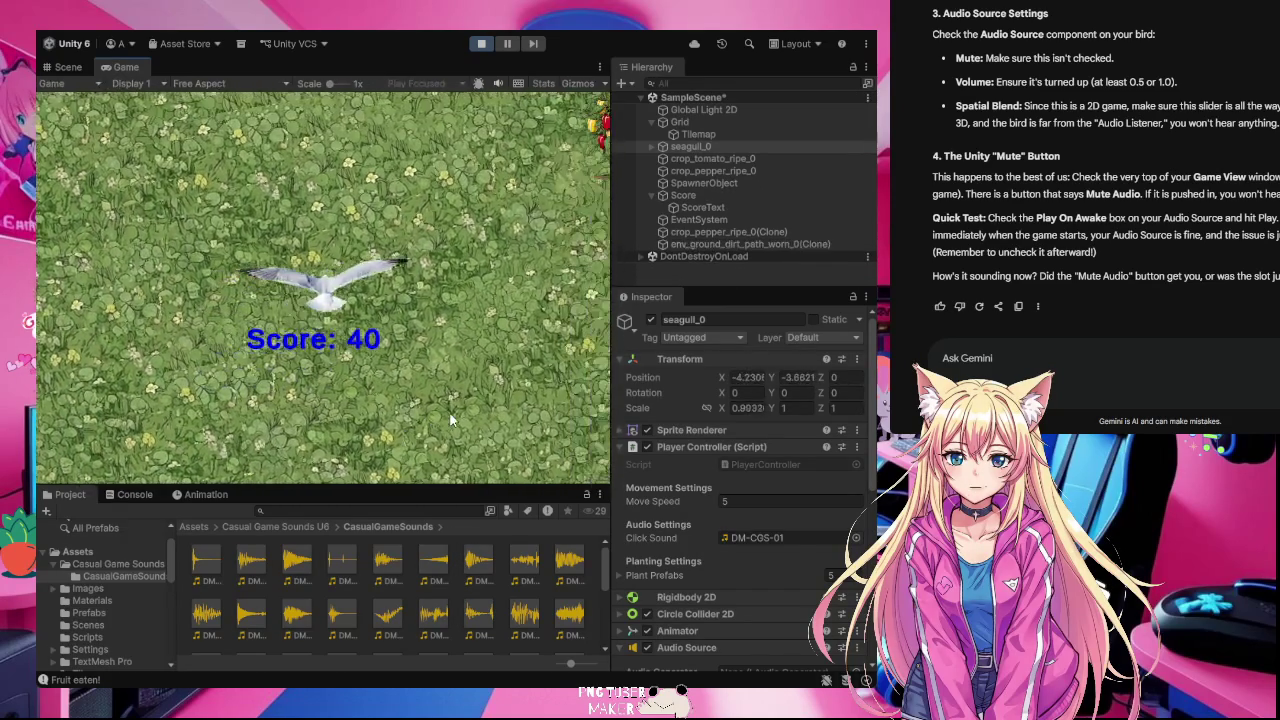
key("w")
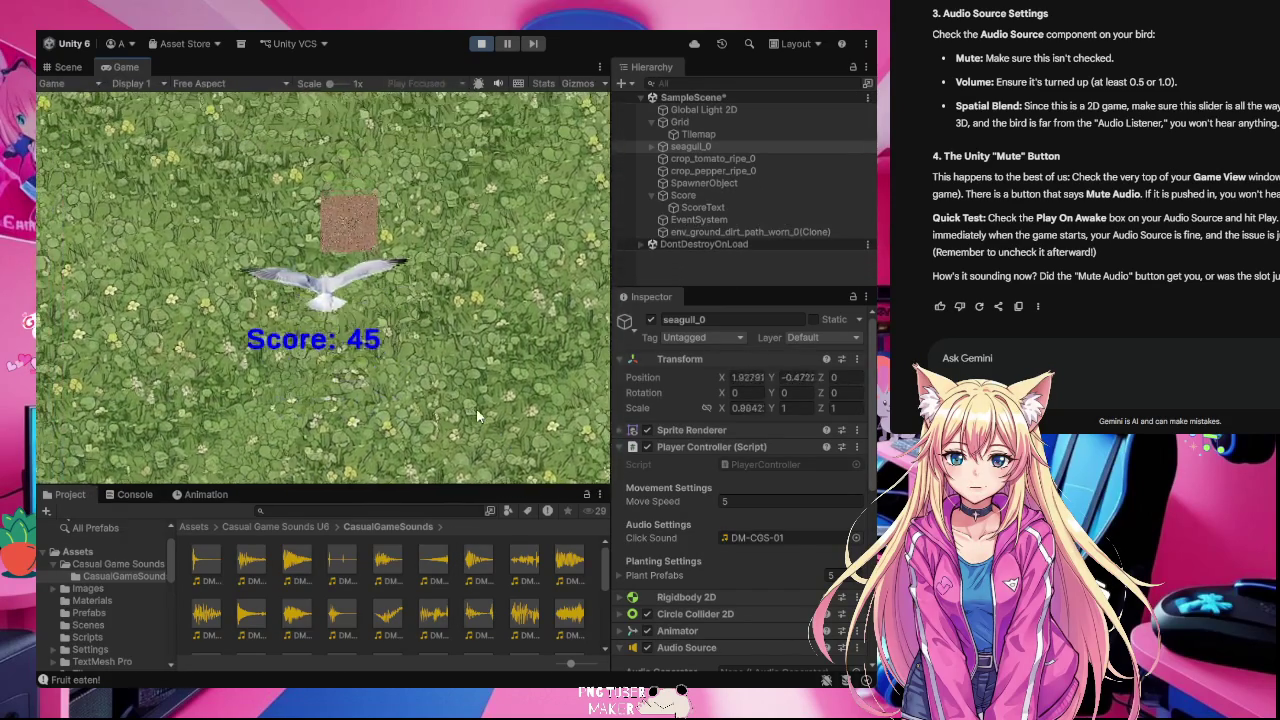
key("s")
key("d")
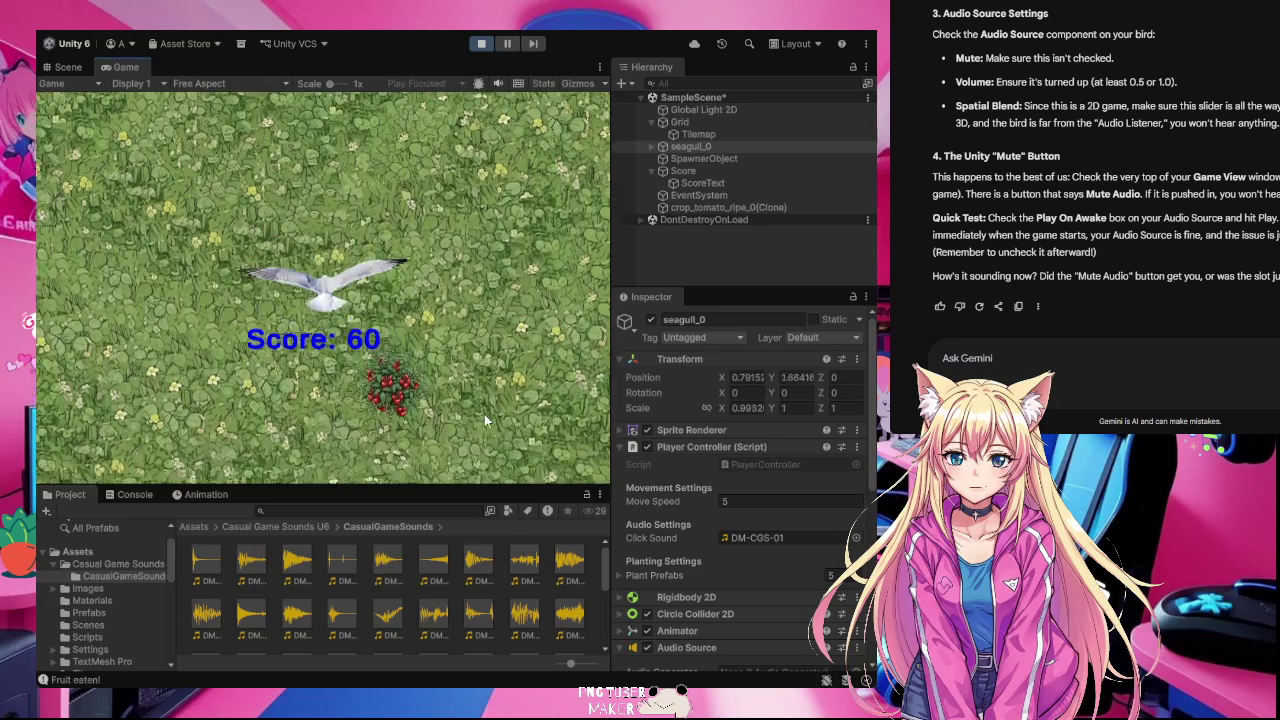
key("s")
key("a")
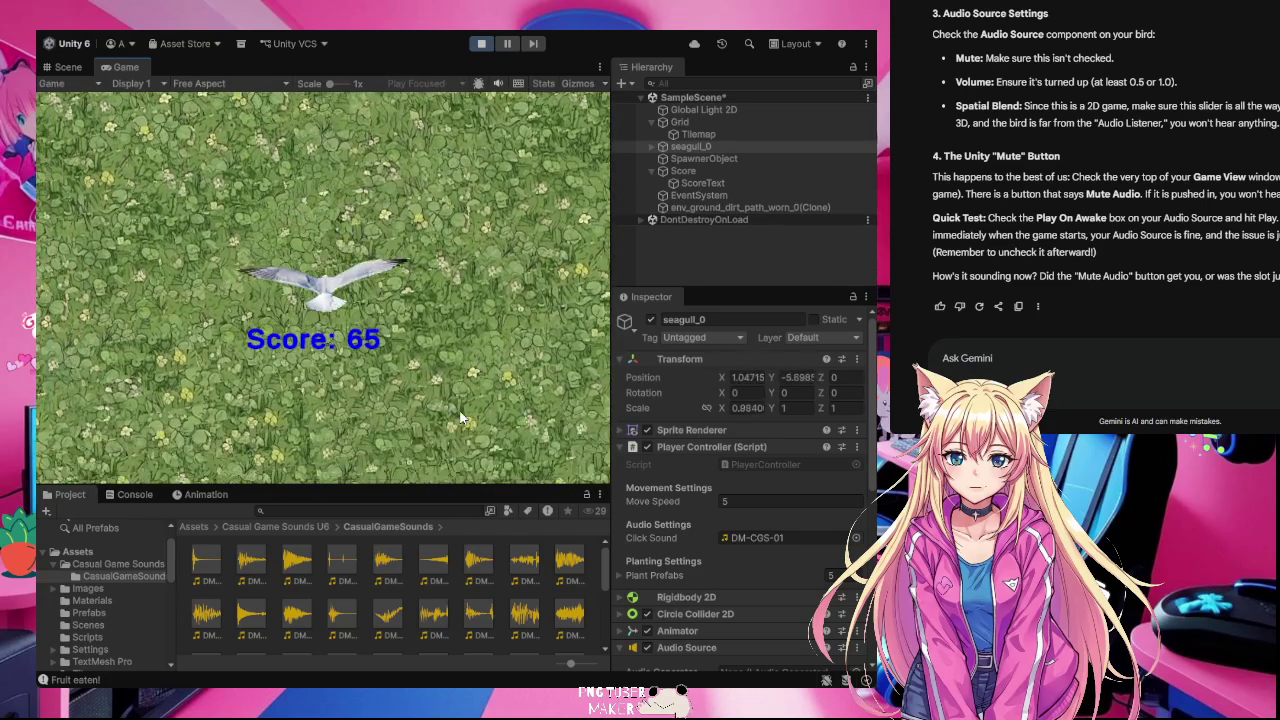
left_click(481, 44)
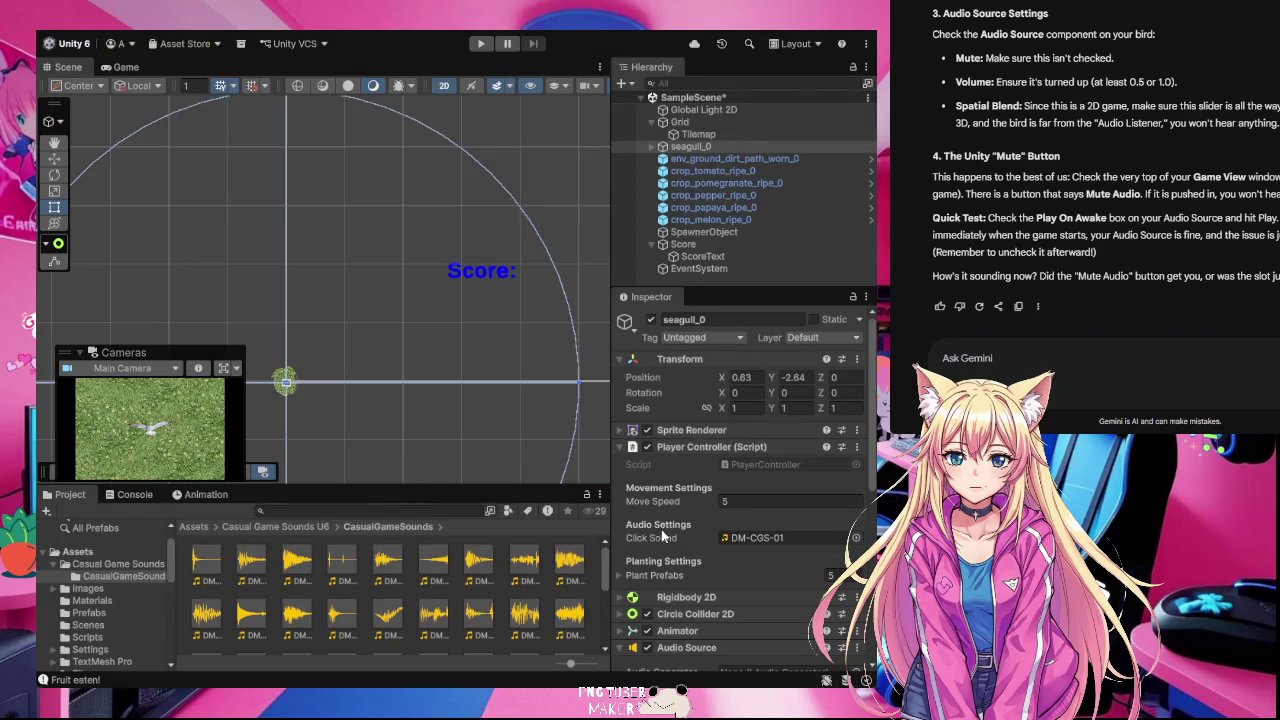
Step: Lower the seagull's Audio Source volume from 1 to 0.516 and run the game again
scroll(705, 545, "down", 1)
scroll(705, 546, "down", 5)
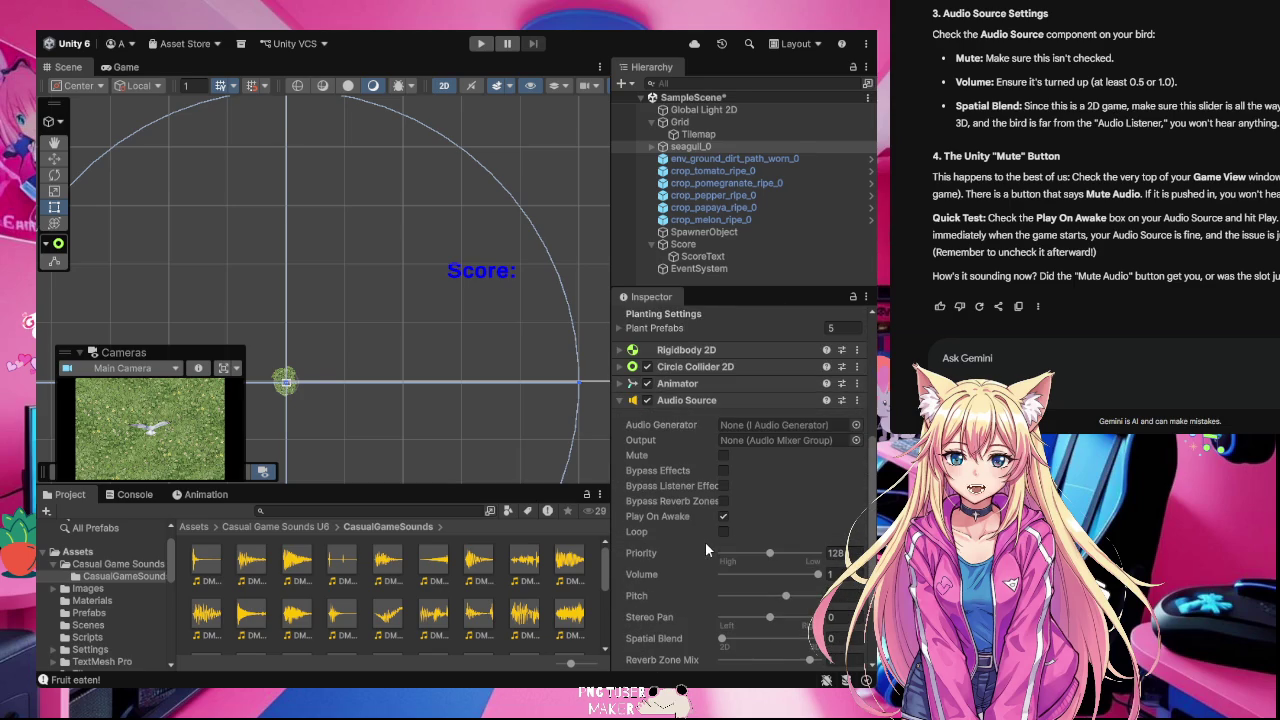
scroll(705, 542, "down", 1)
left_click_drag(818, 535, 773, 540)
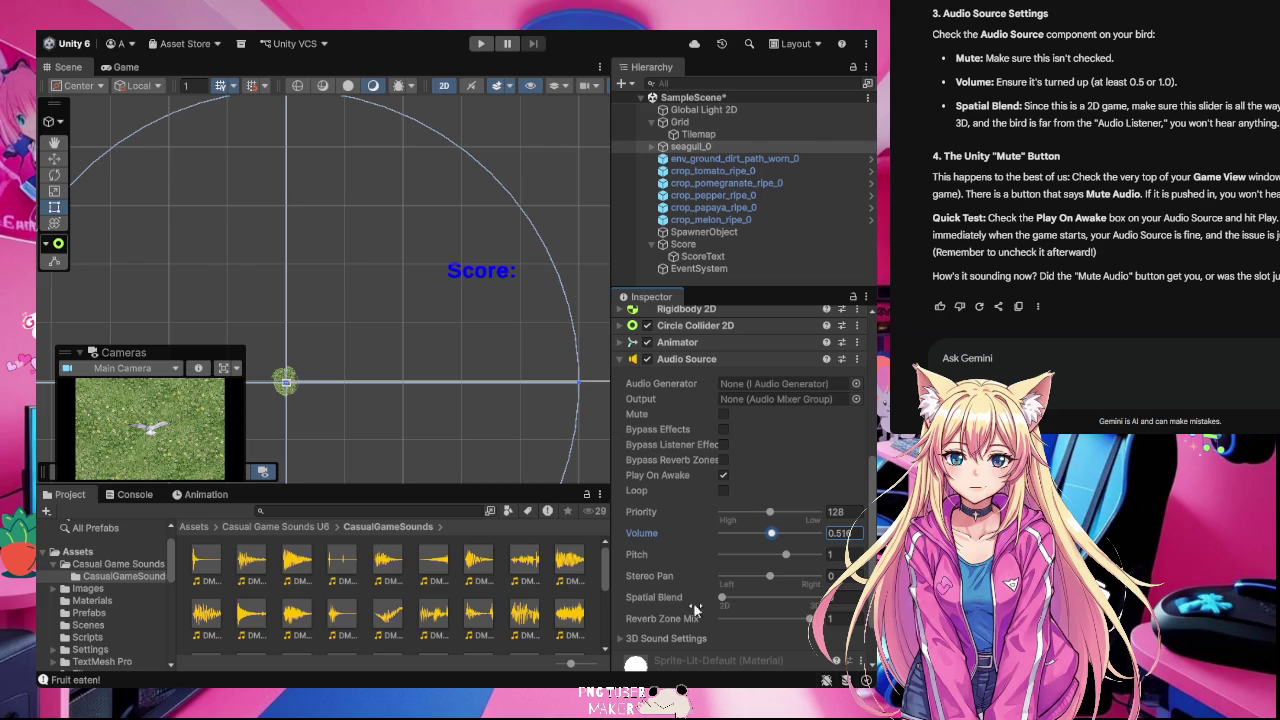
left_click(480, 45)
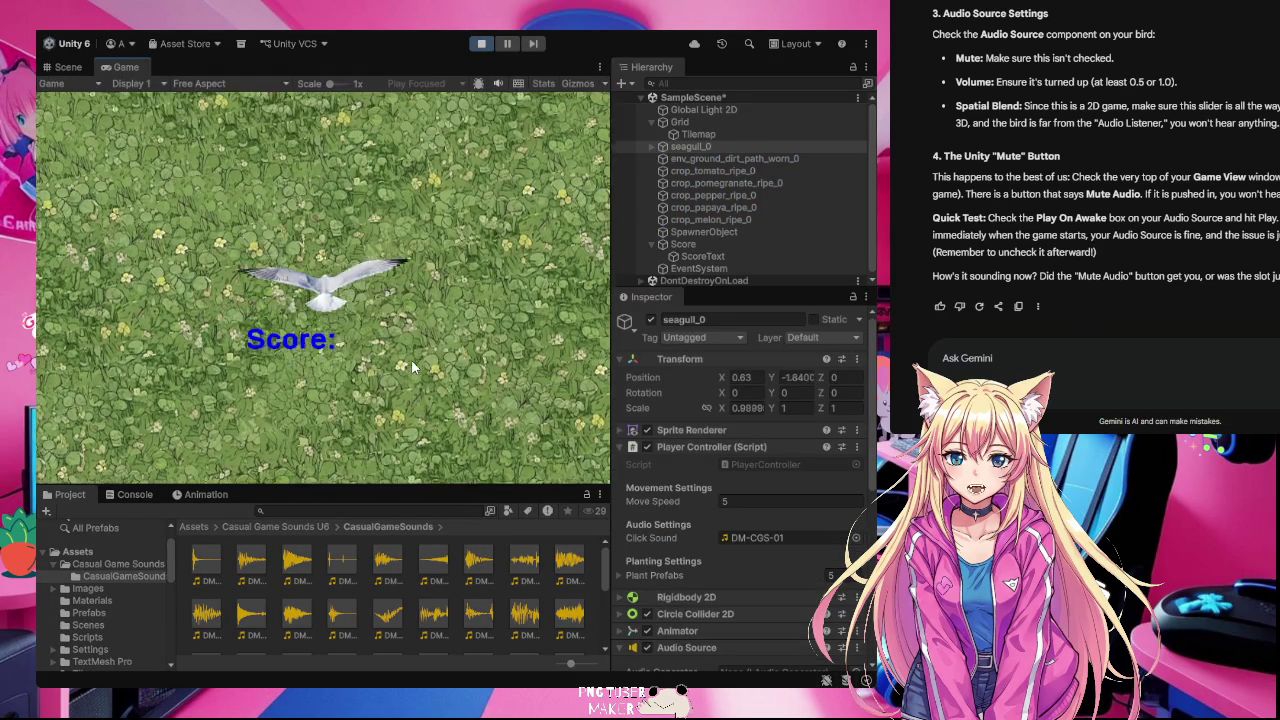
Step: Steer the seagull with the arrow keys eating melons, plant crops on dirt patches, then stop playtesting
key("Up")
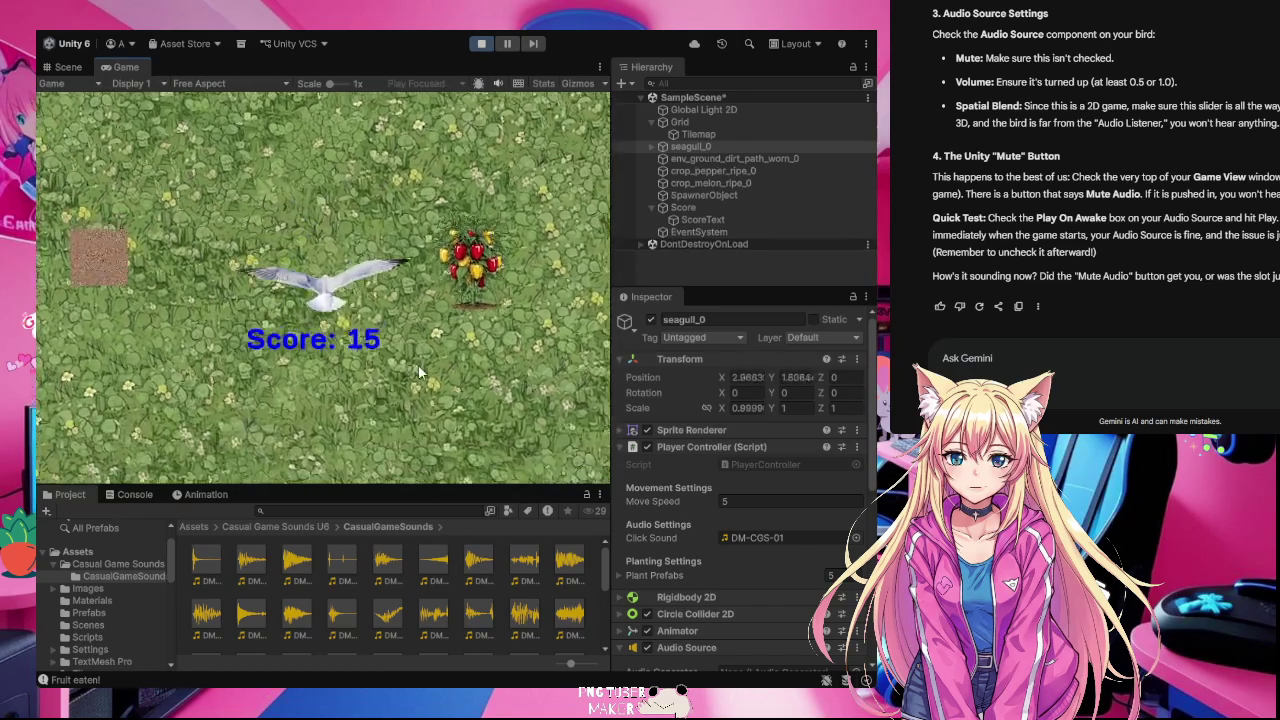
left_click(349, 389)
left_click(278, 391)
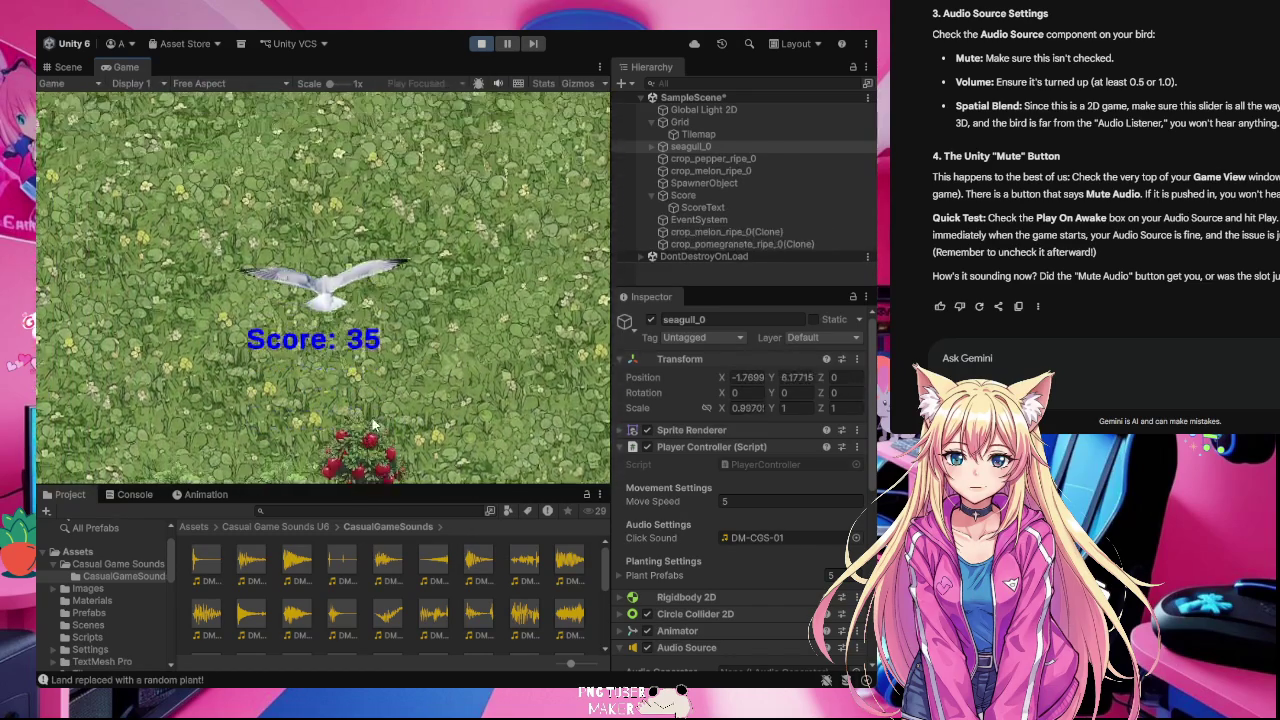
key("Down")
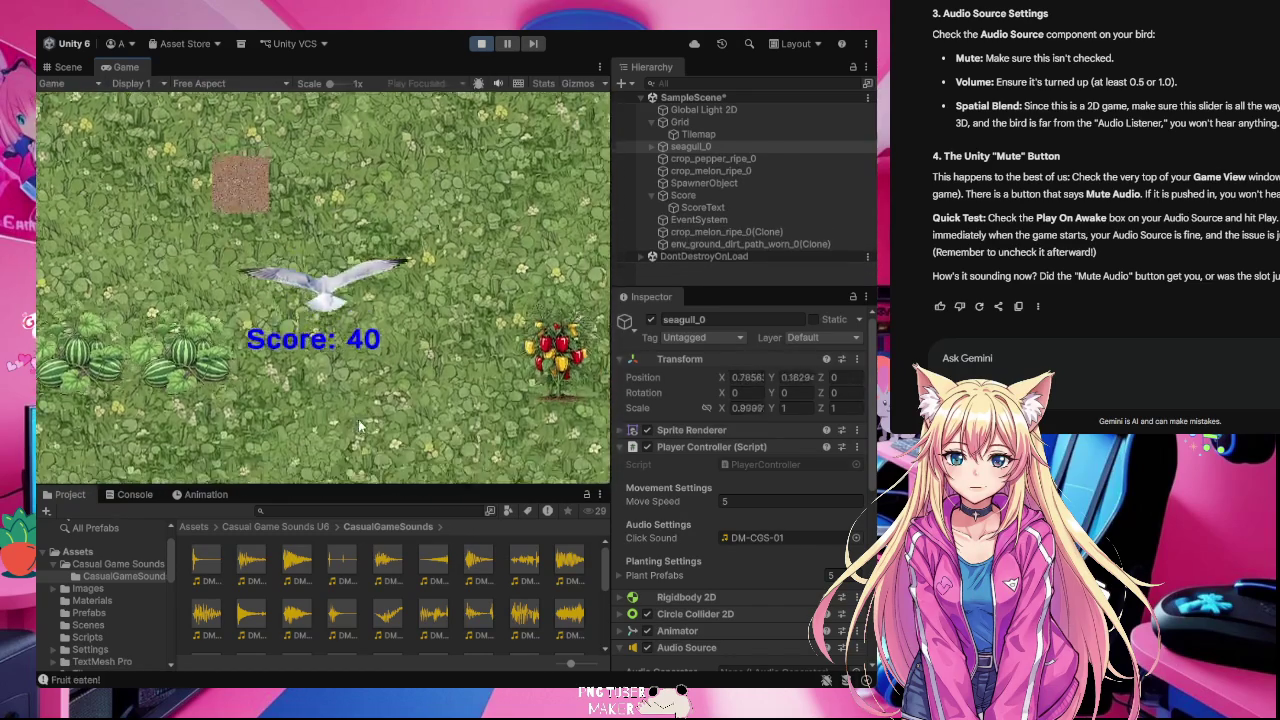
key("Up")
key("Left")
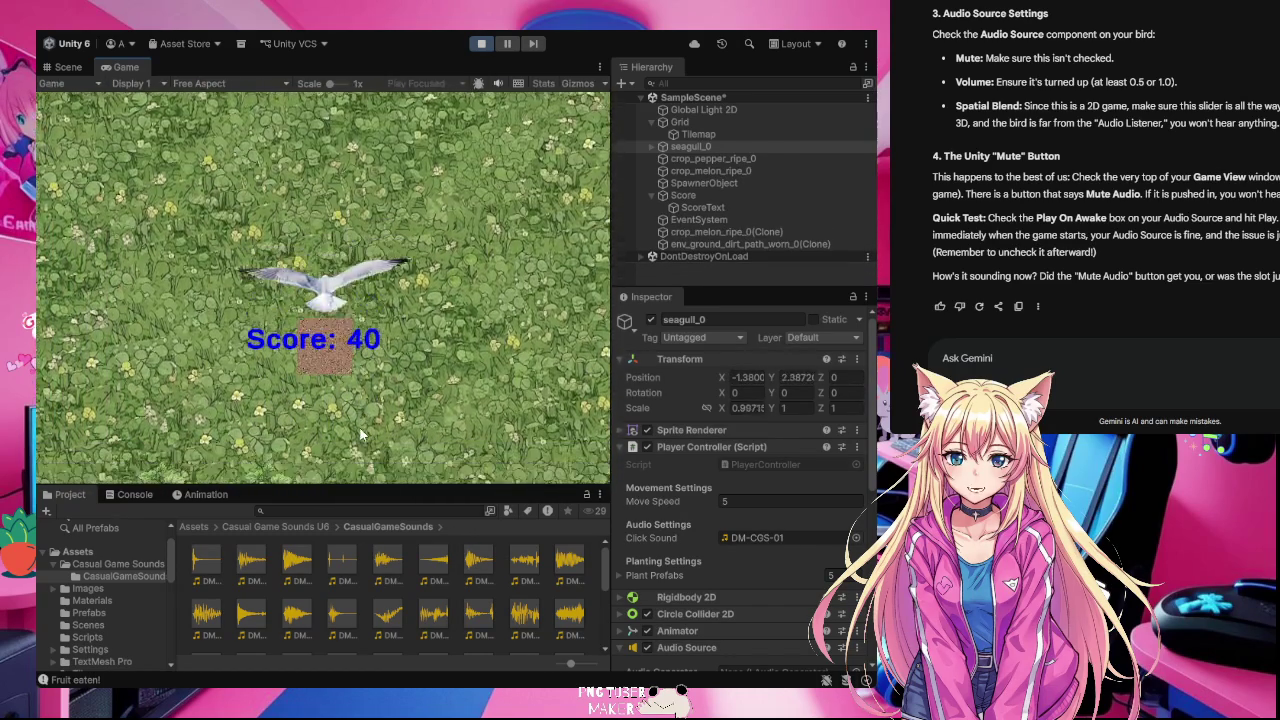
left_click(243, 290)
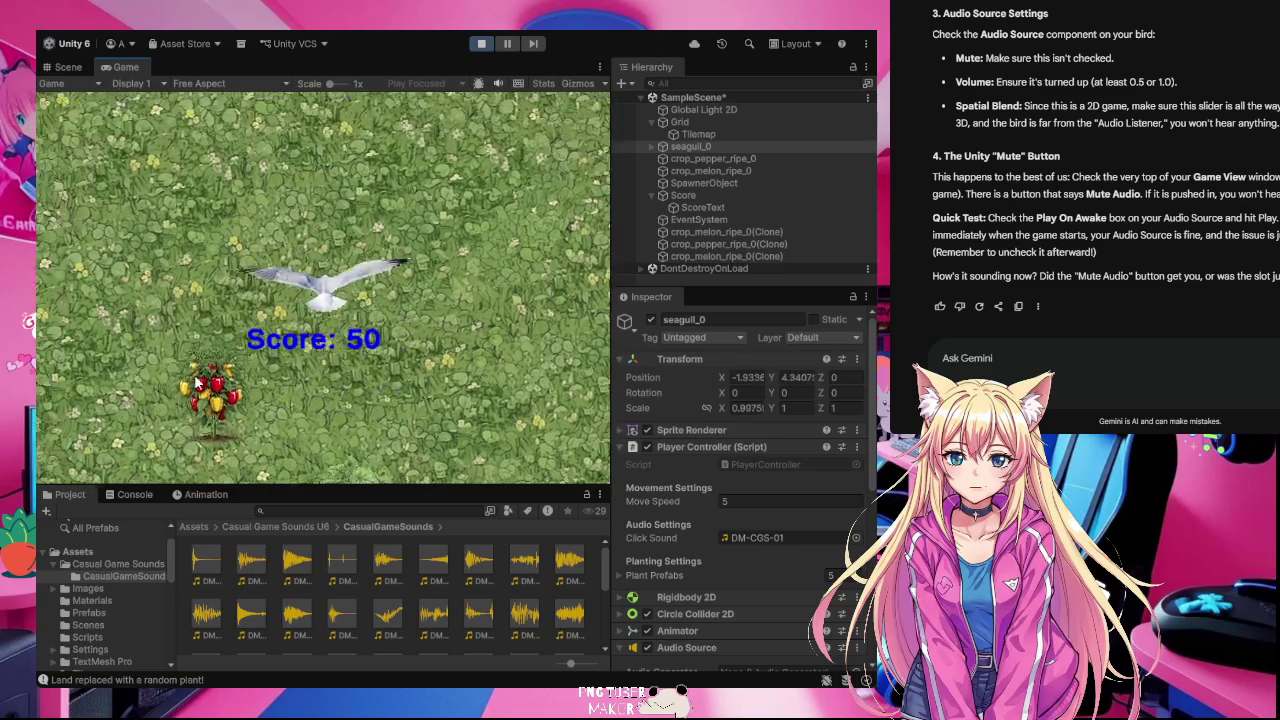
key("Down")
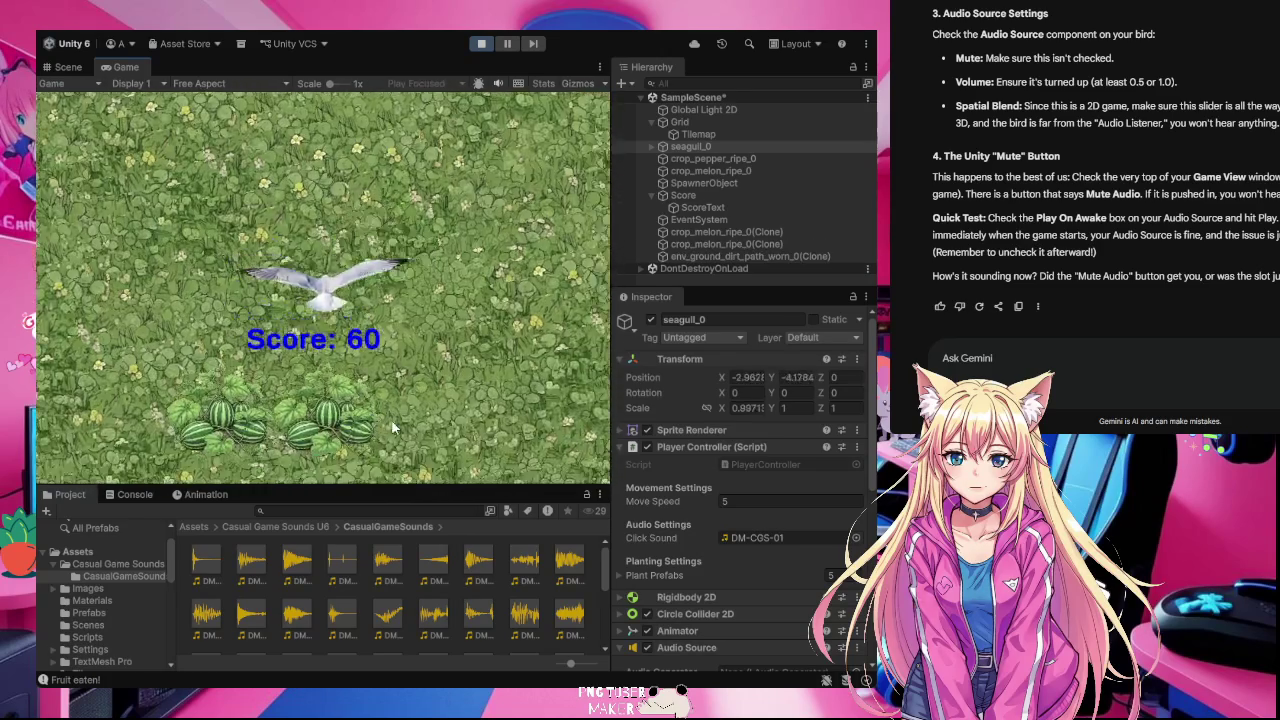
key("Right")
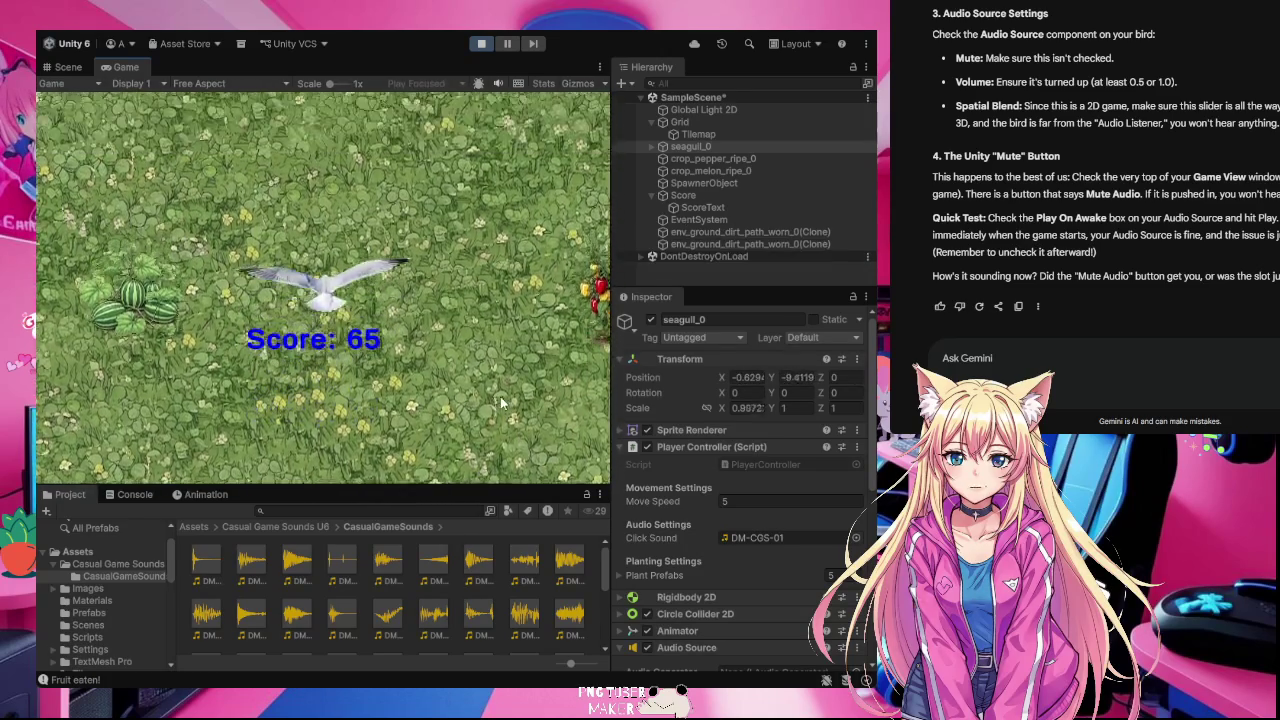
left_click(481, 43)
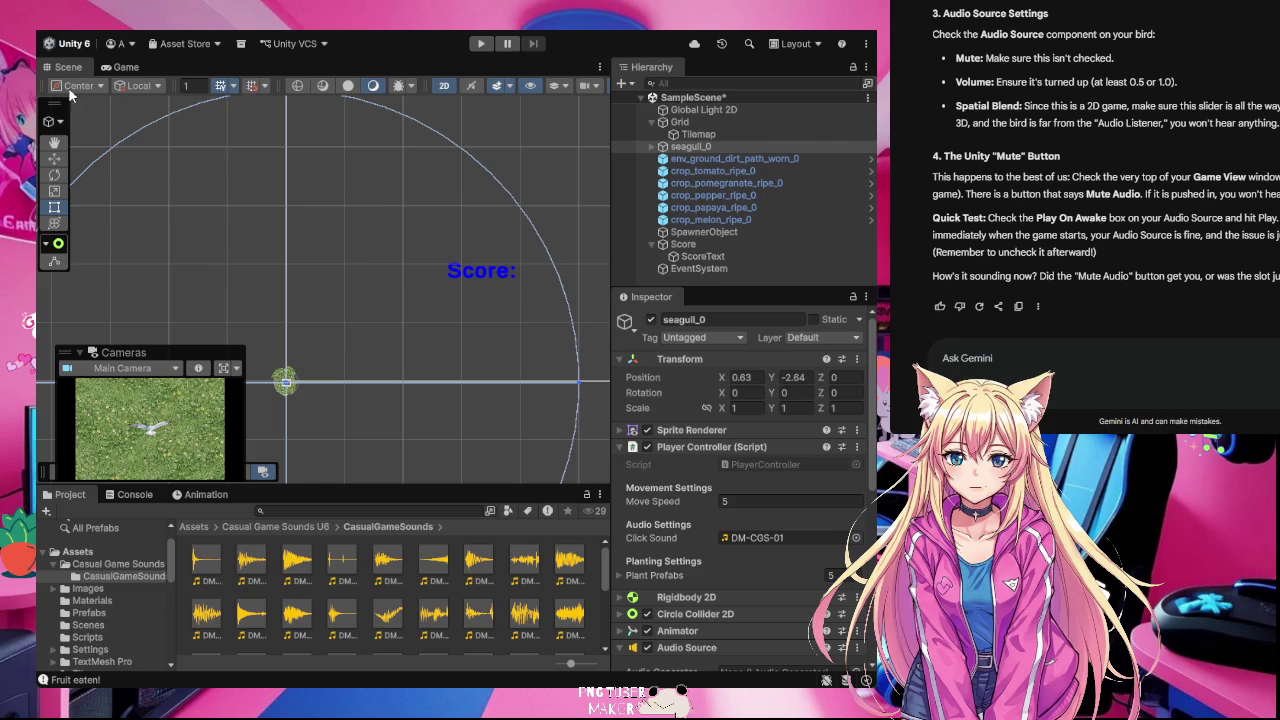
Step: Save the scene and draft a Gemini message about restarting the deleted tutorial screen
key("ctrl+s")
type("ok")
type(" star")
type("ting over ")
type("making th e")
key("BackSpace")
type("tutorial screen I delete it all fo")
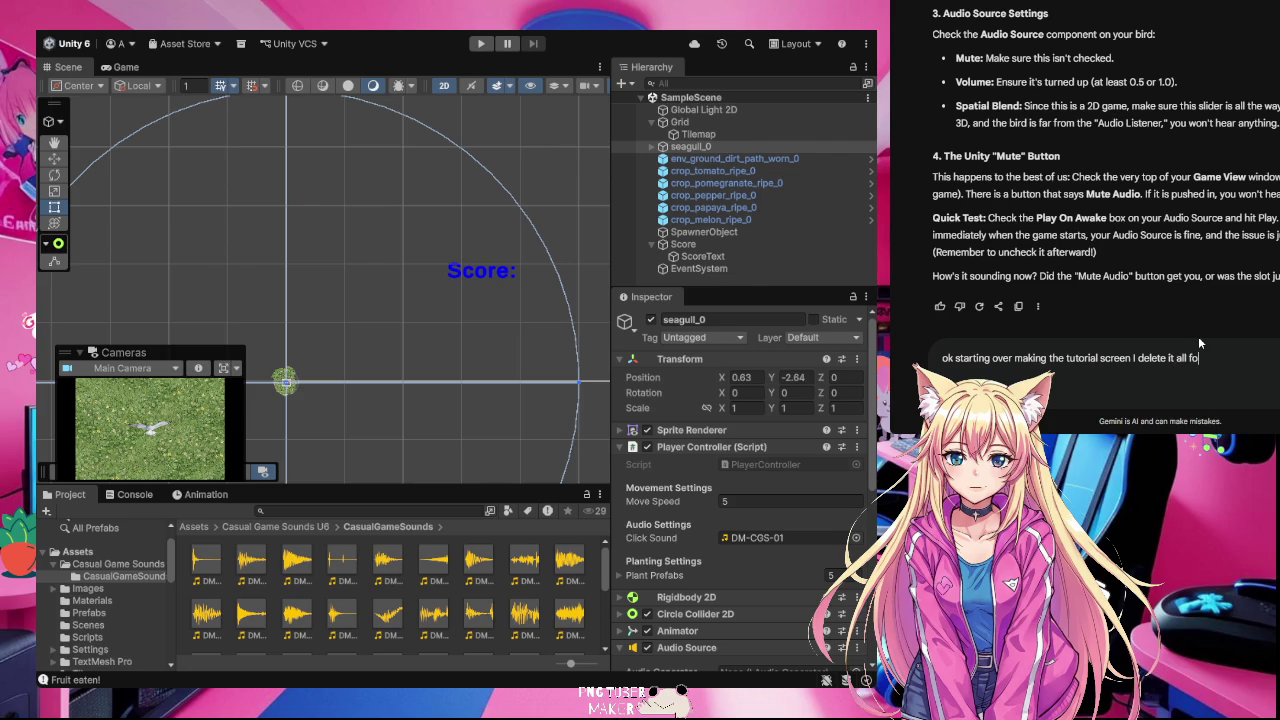
key("BackSpace")
type("ro")
type("m th")
type("e hierar")
type("chy a")
type("nd script ")
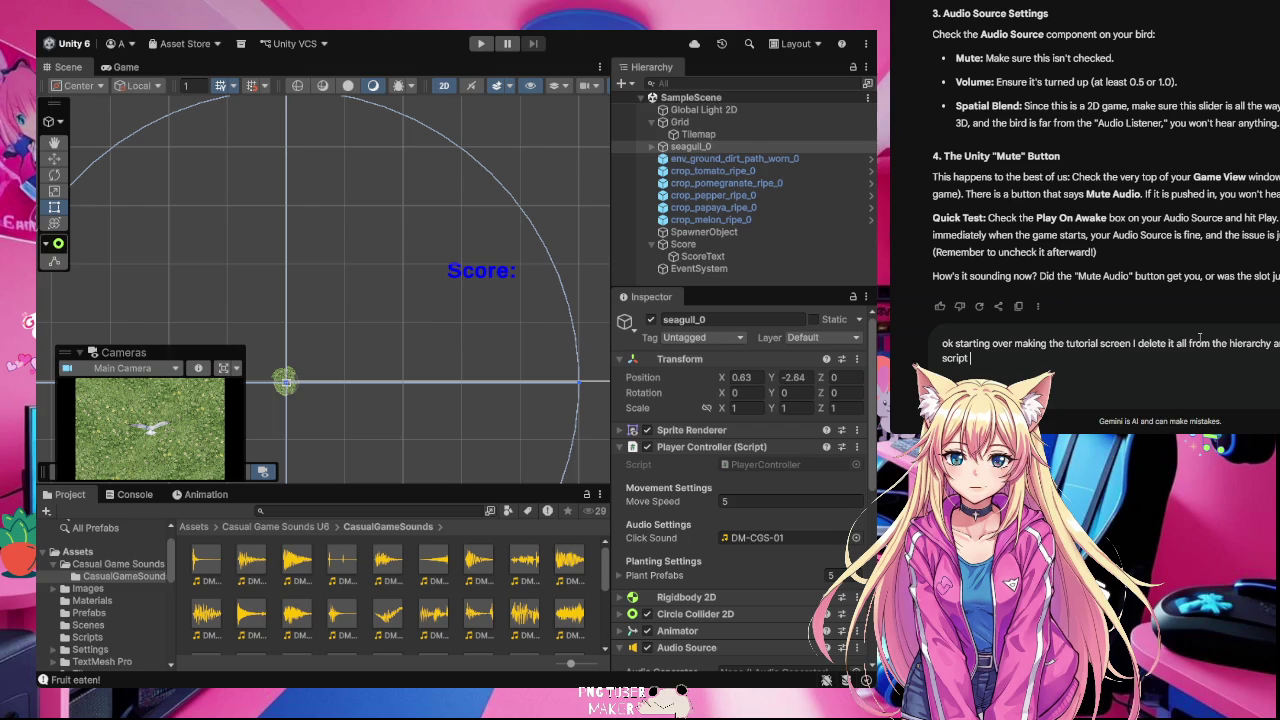
type("let s do it from")
type("the begining")
key("BackSpace")
key("BackSpace")
key("BackSpace")
type("n")
type("ing")
Step: Correct 'begining' to 'beginning', ask for step-by-step help, and send the message
double_click(1074, 358)
type("beginning")
type("step")
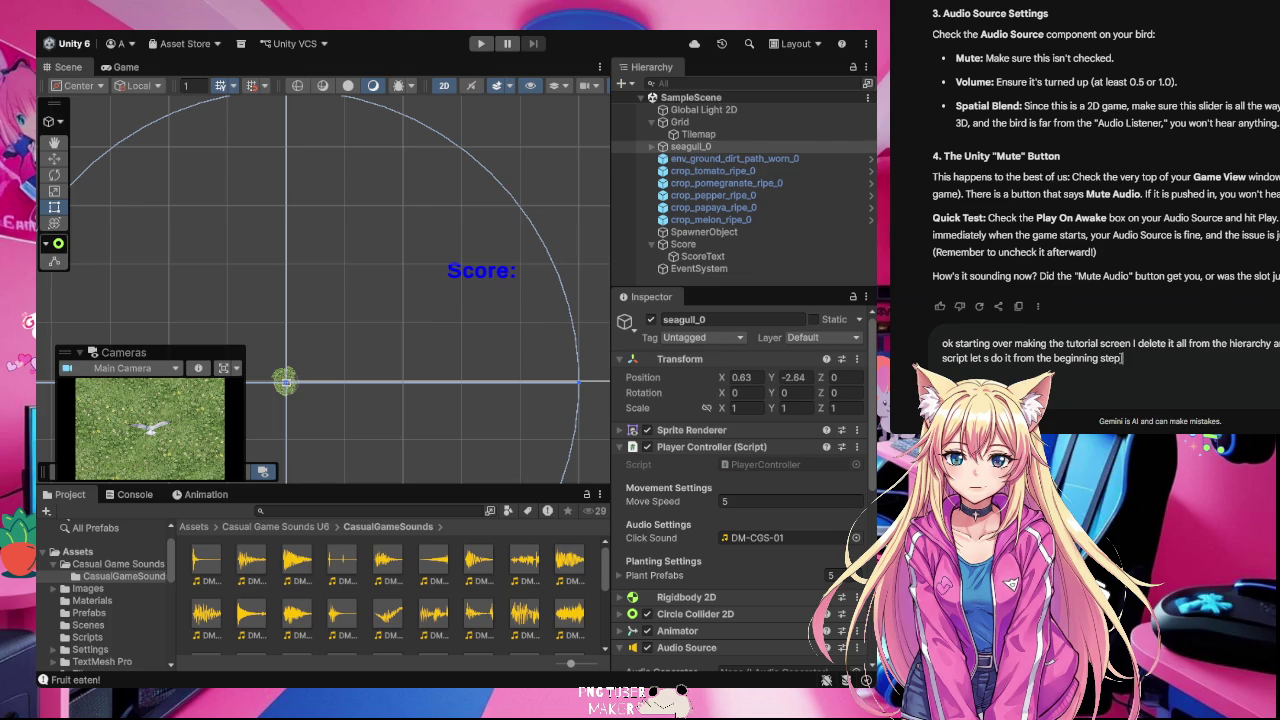
type(" by step iu")
key("BackSpace")
key("BackSpace")
type("got confused be")
key("Return")
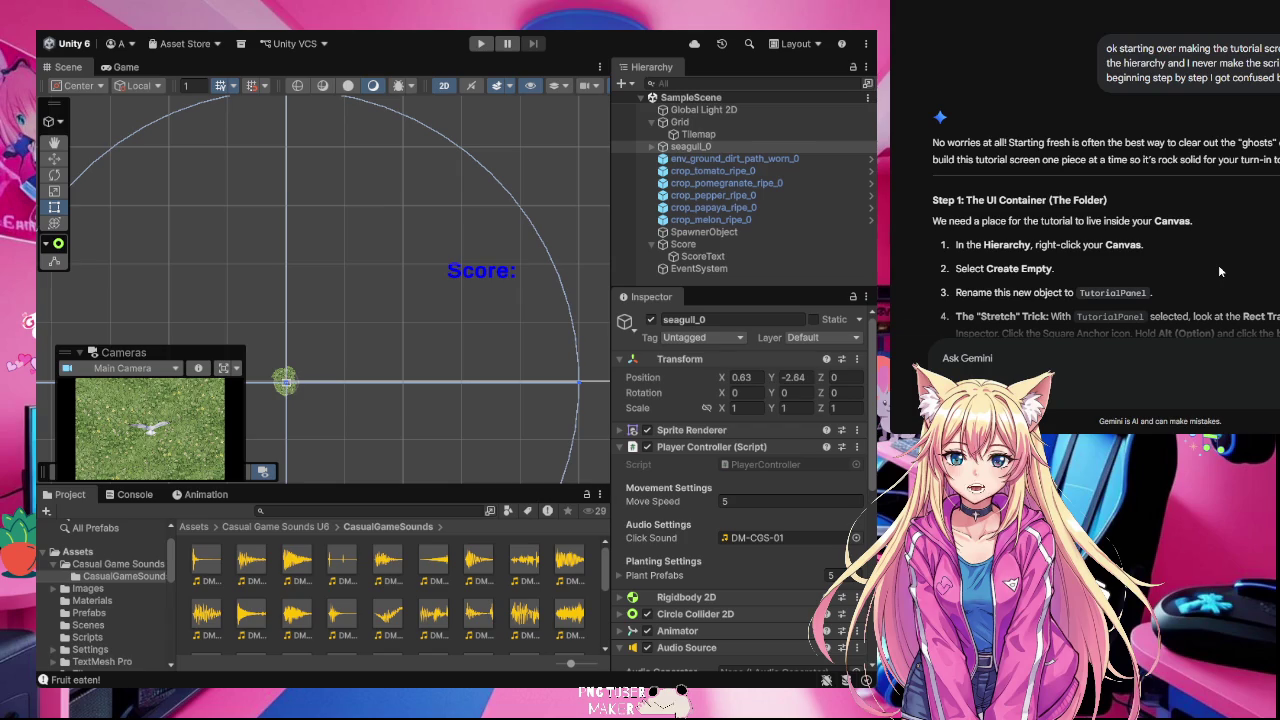
Step: Read Gemini's Step 1 on the TutorialPanel container, then select the Score canvas
scroll(1219, 270, "down", 1)
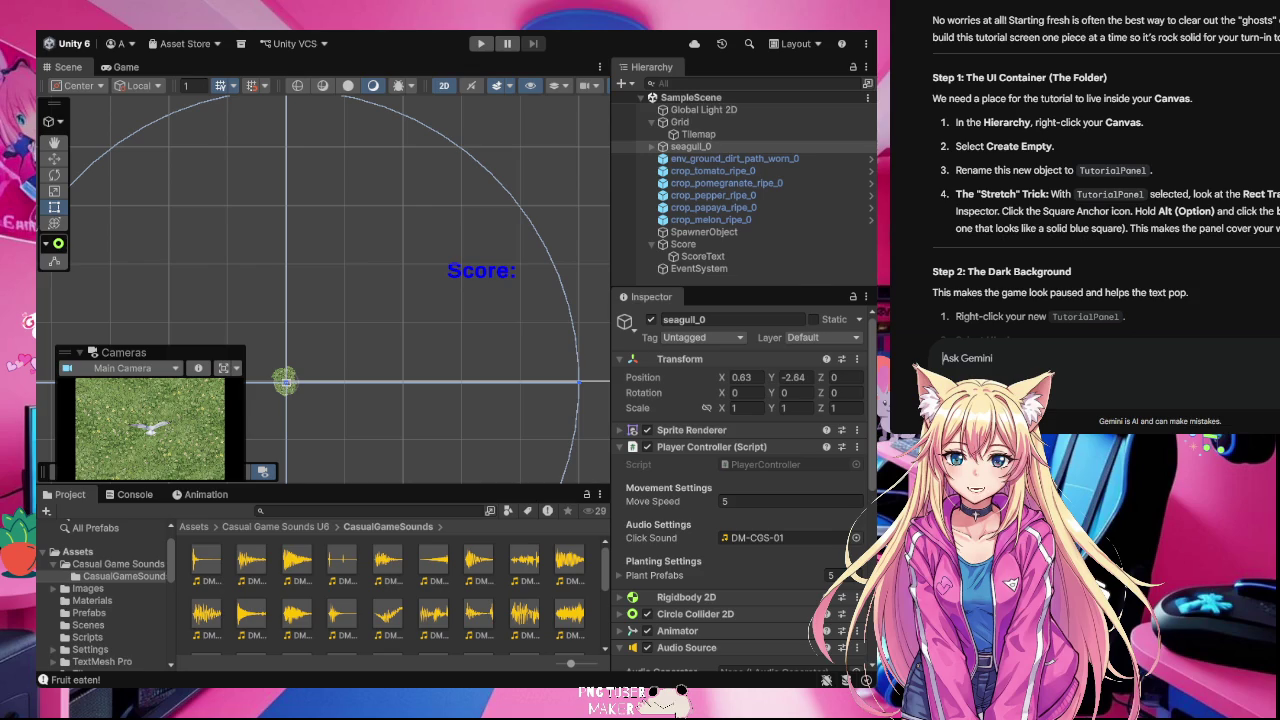
left_click(713, 246)
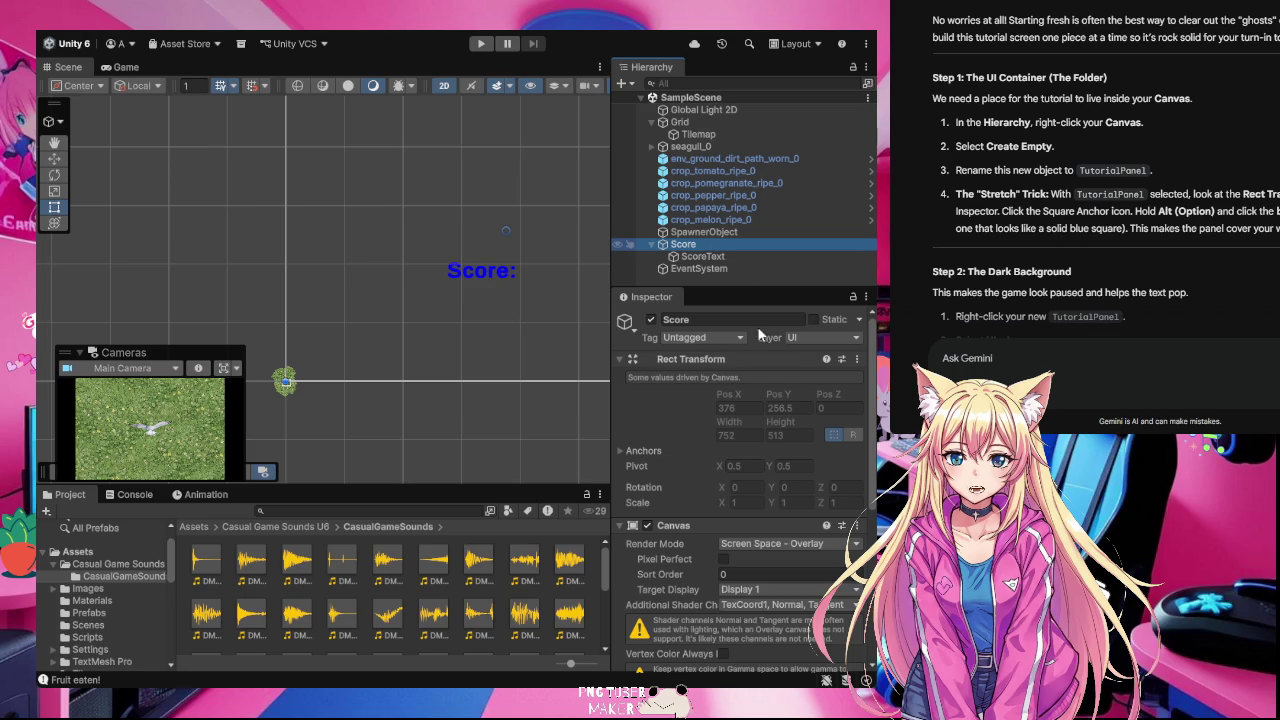
Step: Create an empty 100 by 100 child object named TutorialPanel under the Score canvas
key("alt+shift+n")
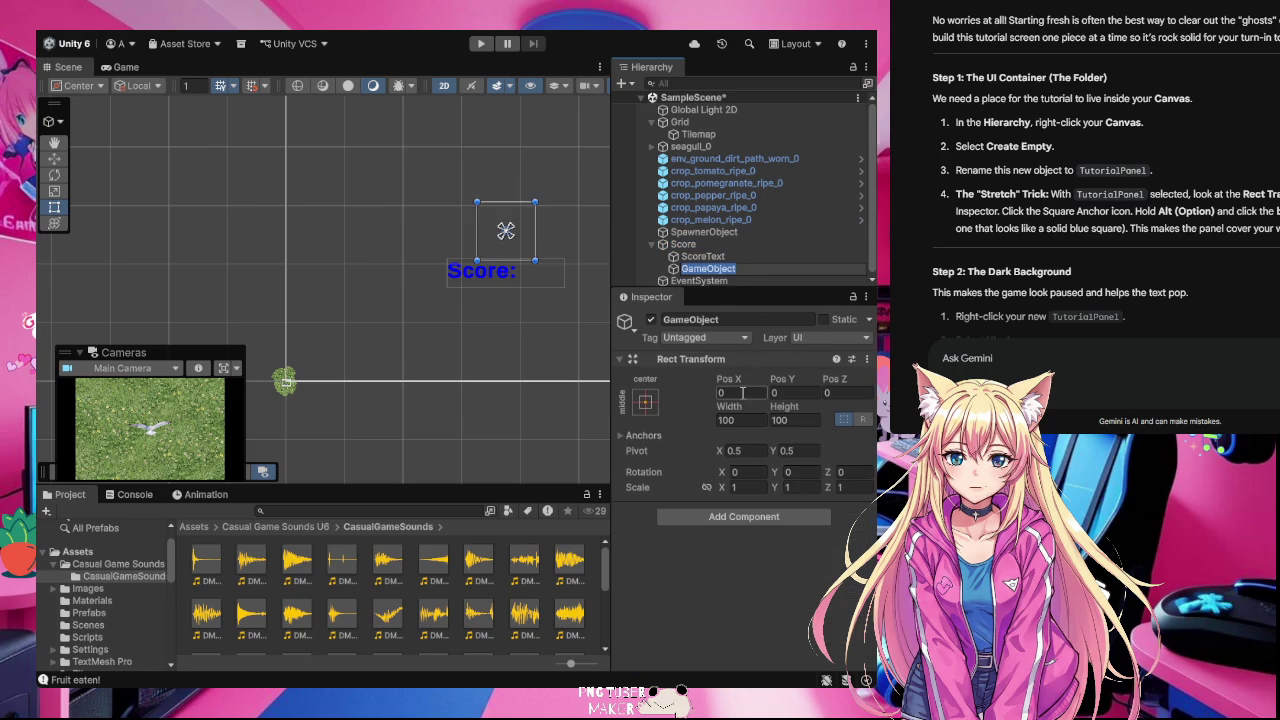
type("Tutorial")
type("Panel")
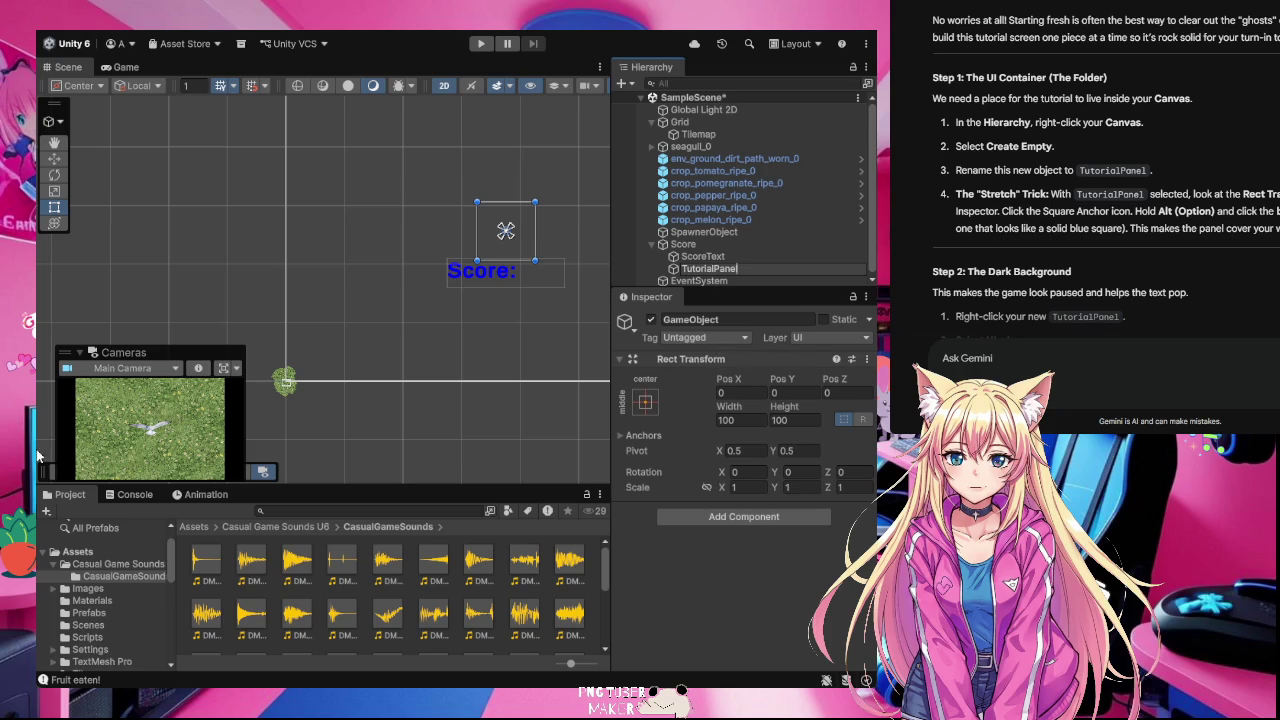
key("Return")
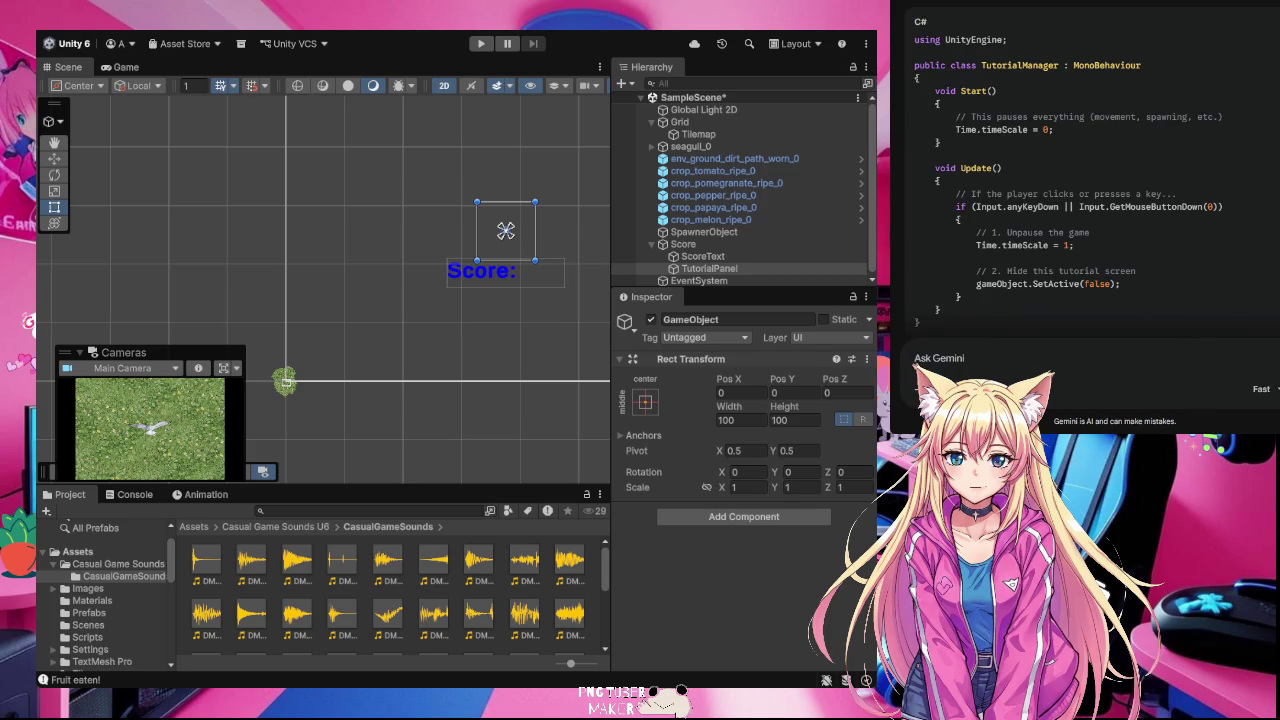
scroll(1229, 252, "down", 5)
scroll(1229, 252, "up", 10)
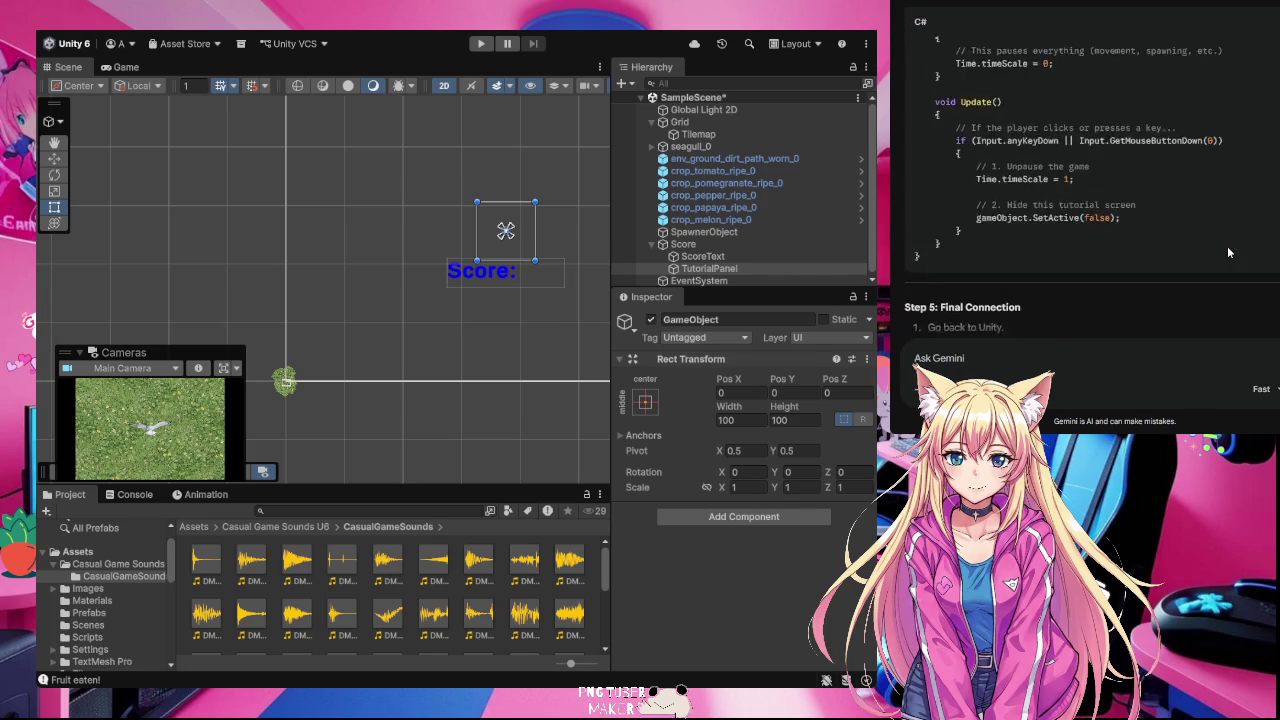
scroll(1227, 246, "up", 8)
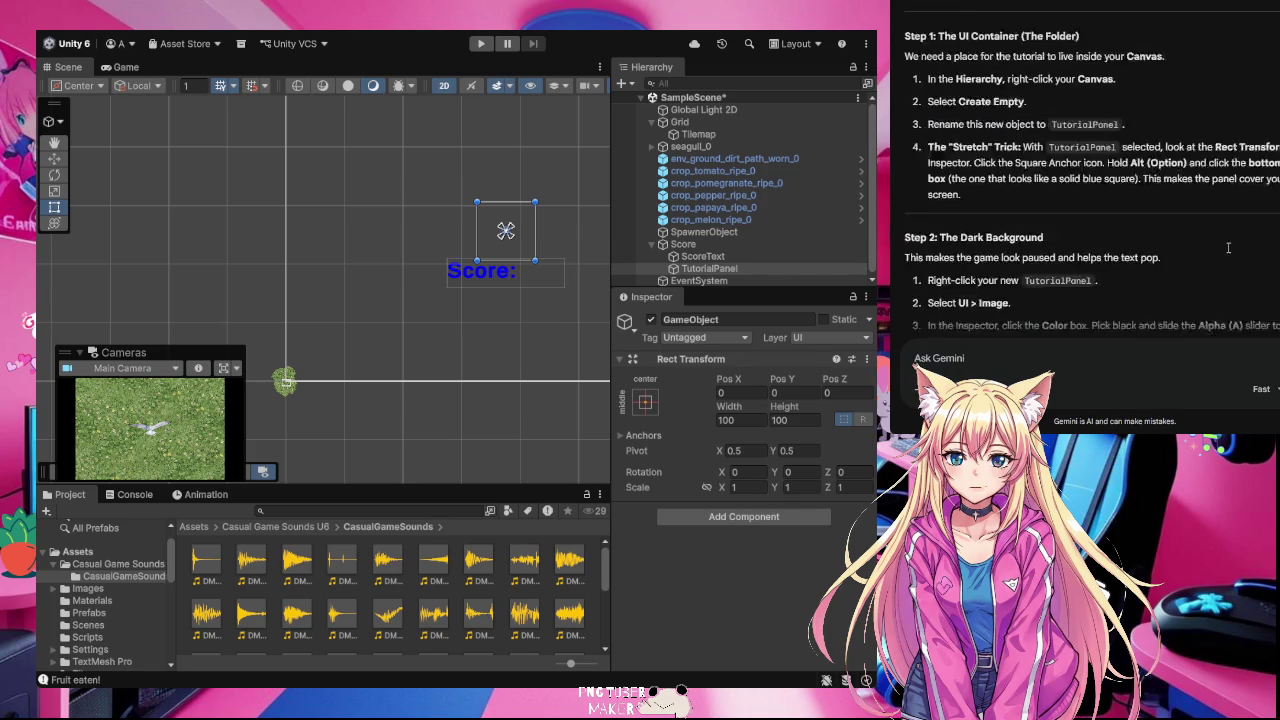
scroll(1229, 252, "down", 3)
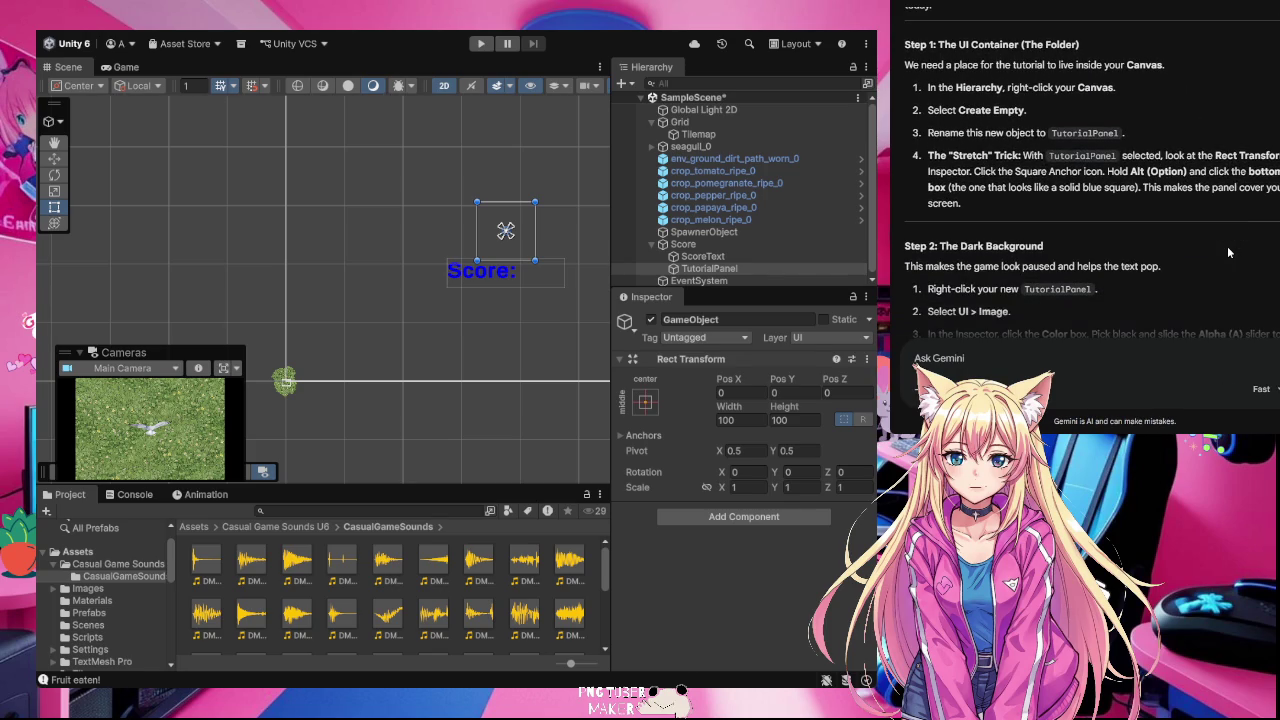
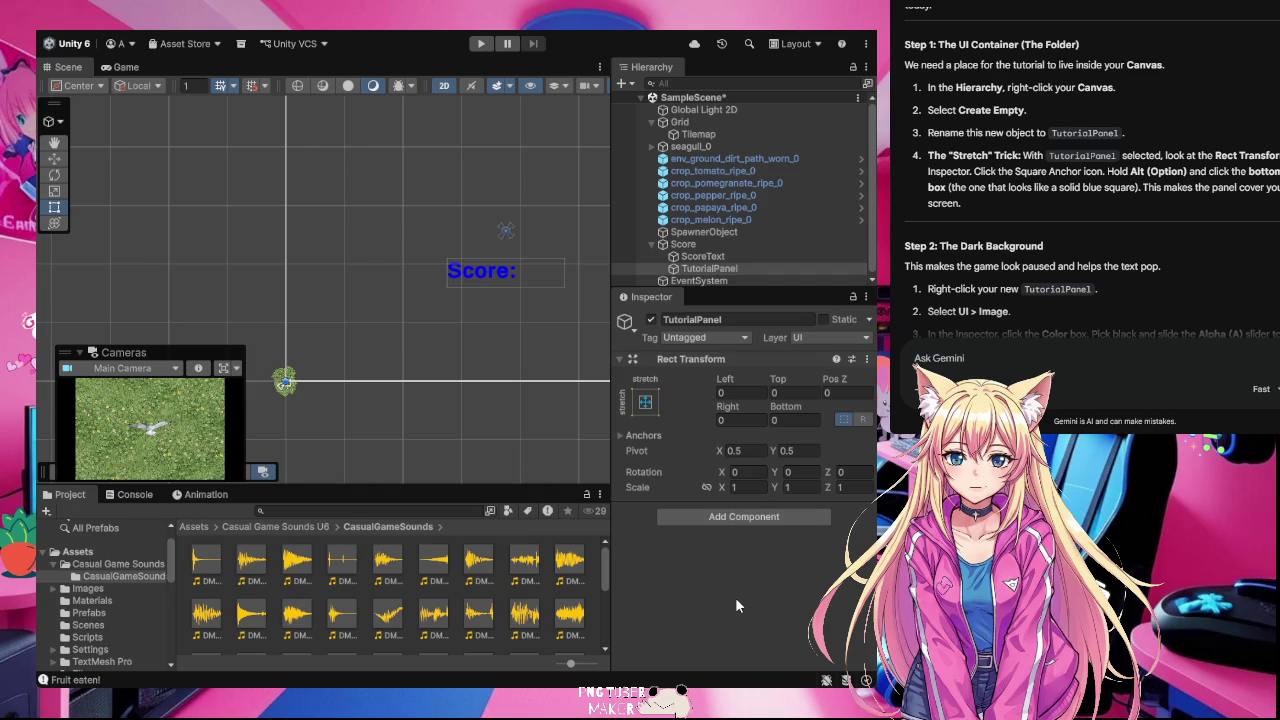
Step: Select TutorialPanel in the Hierarchy and add a UI Image as its child
scroll(1090, 200, "down", 2)
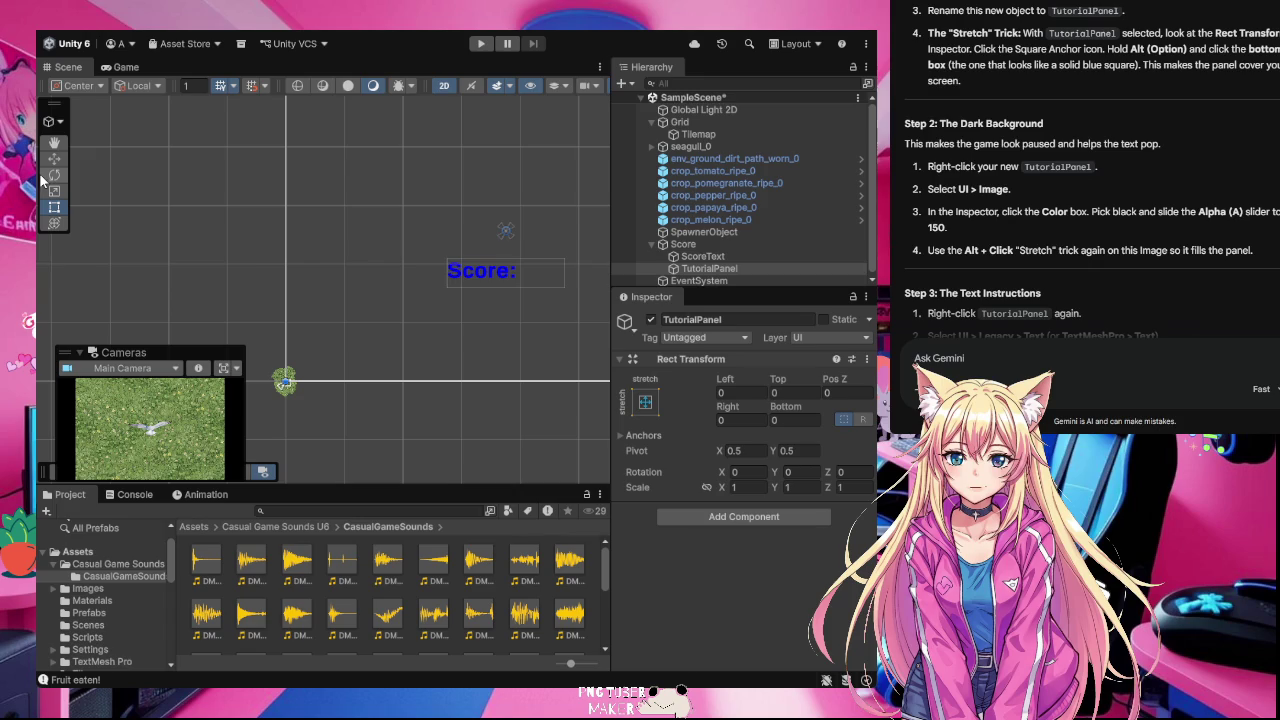
left_click(708, 271)
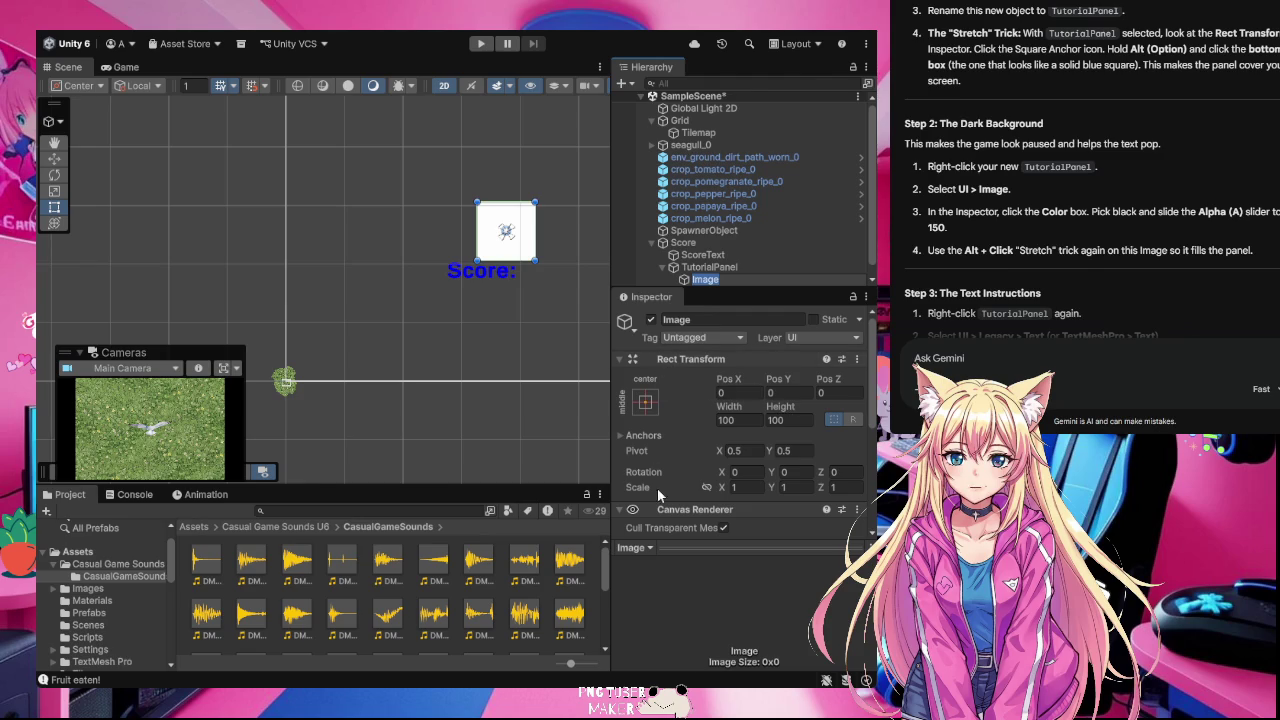
Step: Set the new Image's colour to black and lower its alpha so it is translucent
scroll(676, 515, "down", 5)
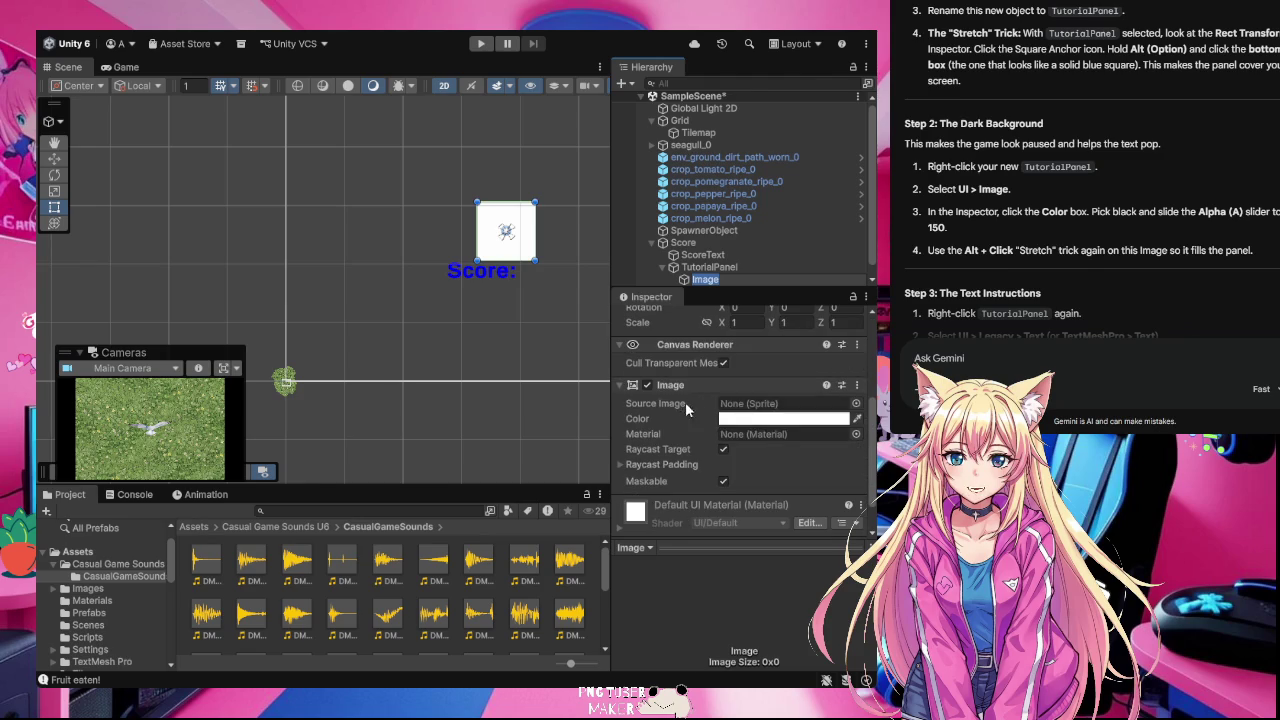
left_click(744, 422)
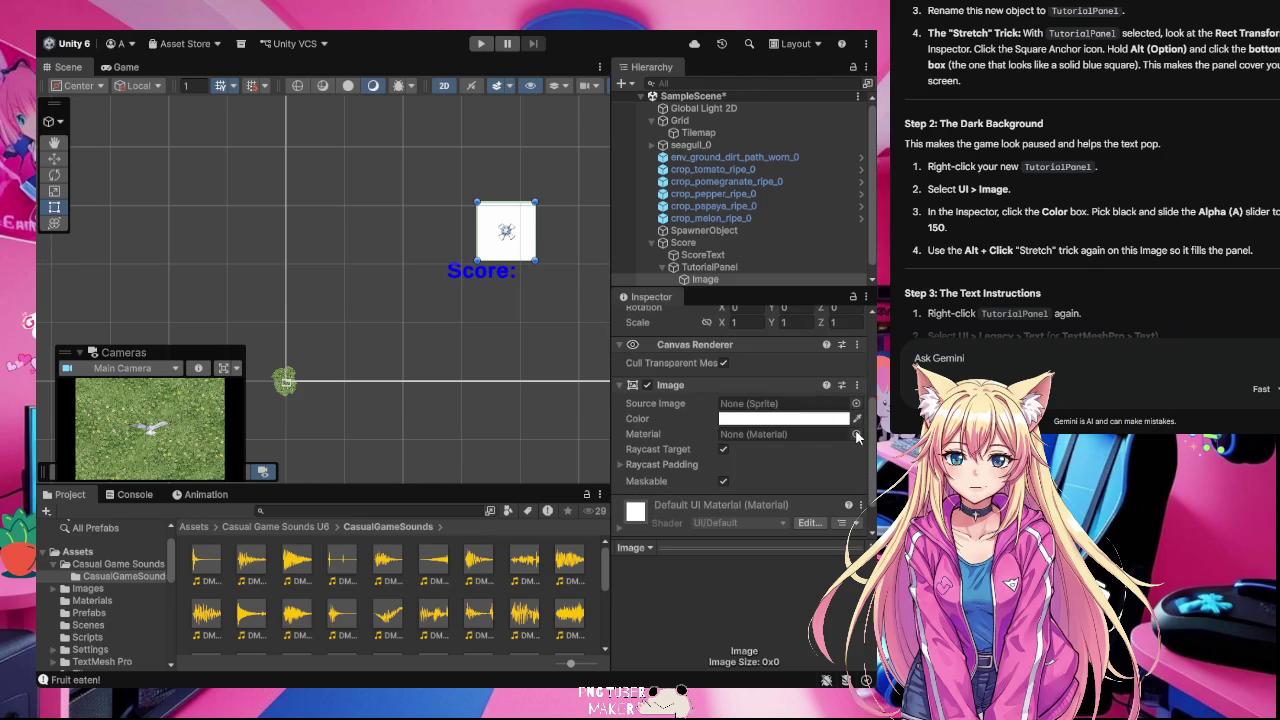
left_click(826, 605)
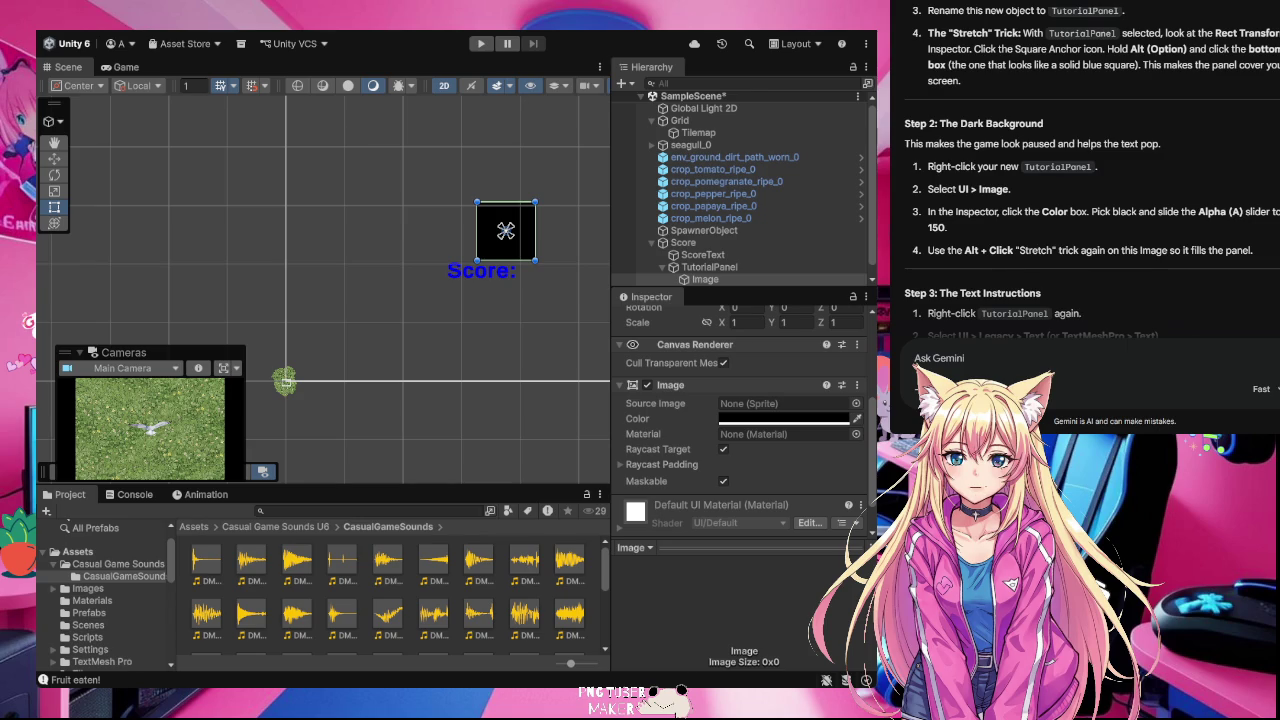
key("ctrl+shift+c")
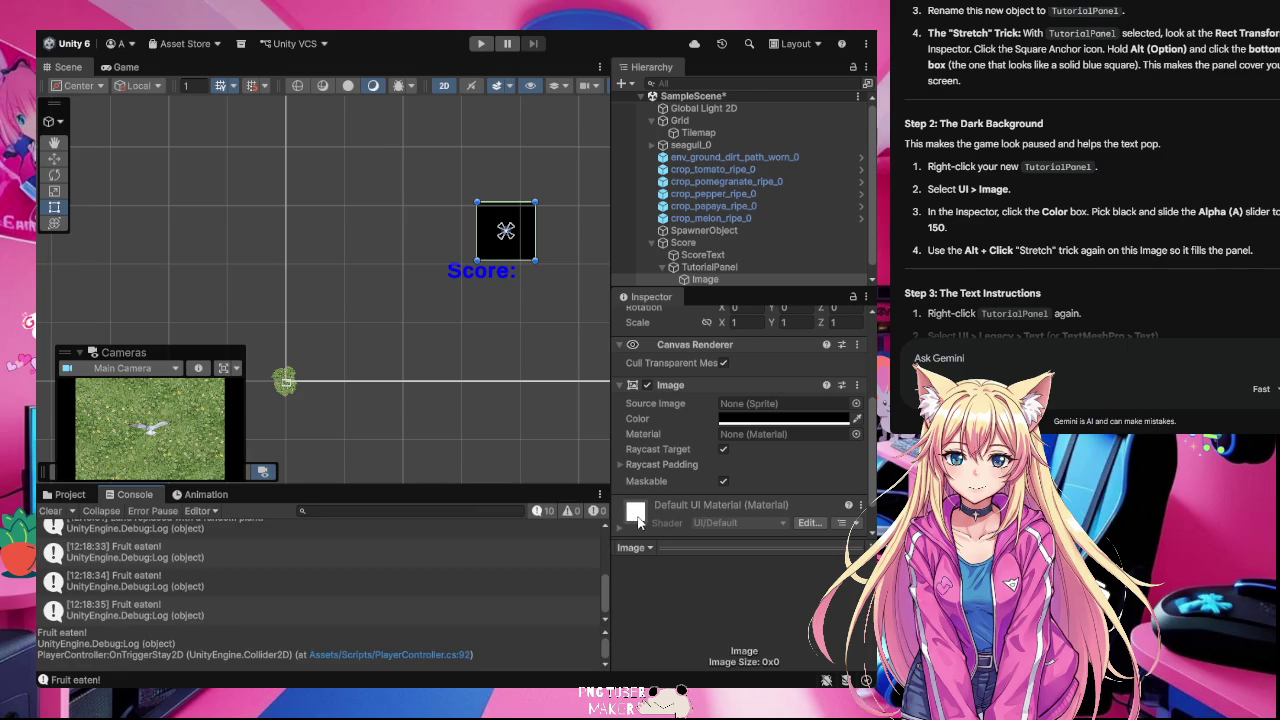
scroll(700, 514, "down", 2)
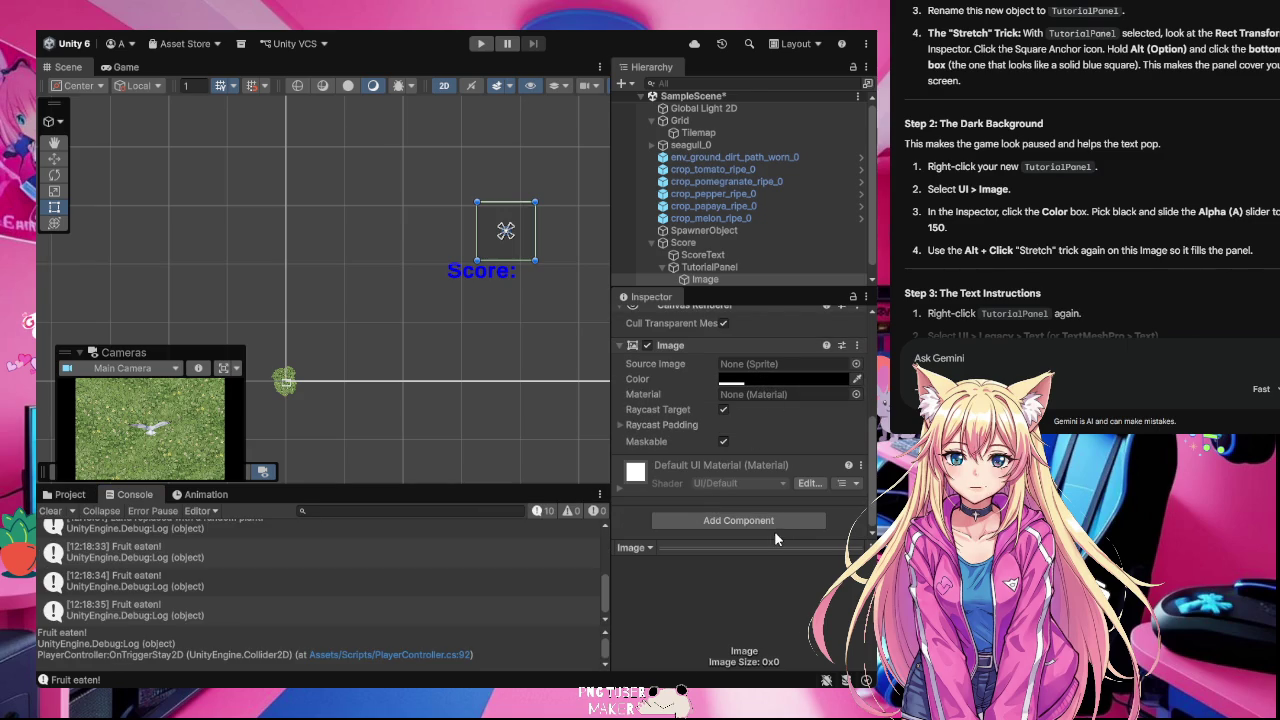
mouse_move(833, 538)
left_mouse_down()
mouse_move(755, 532)
mouse_move(845, 546)
mouse_move(817, 536)
left_mouse_up()
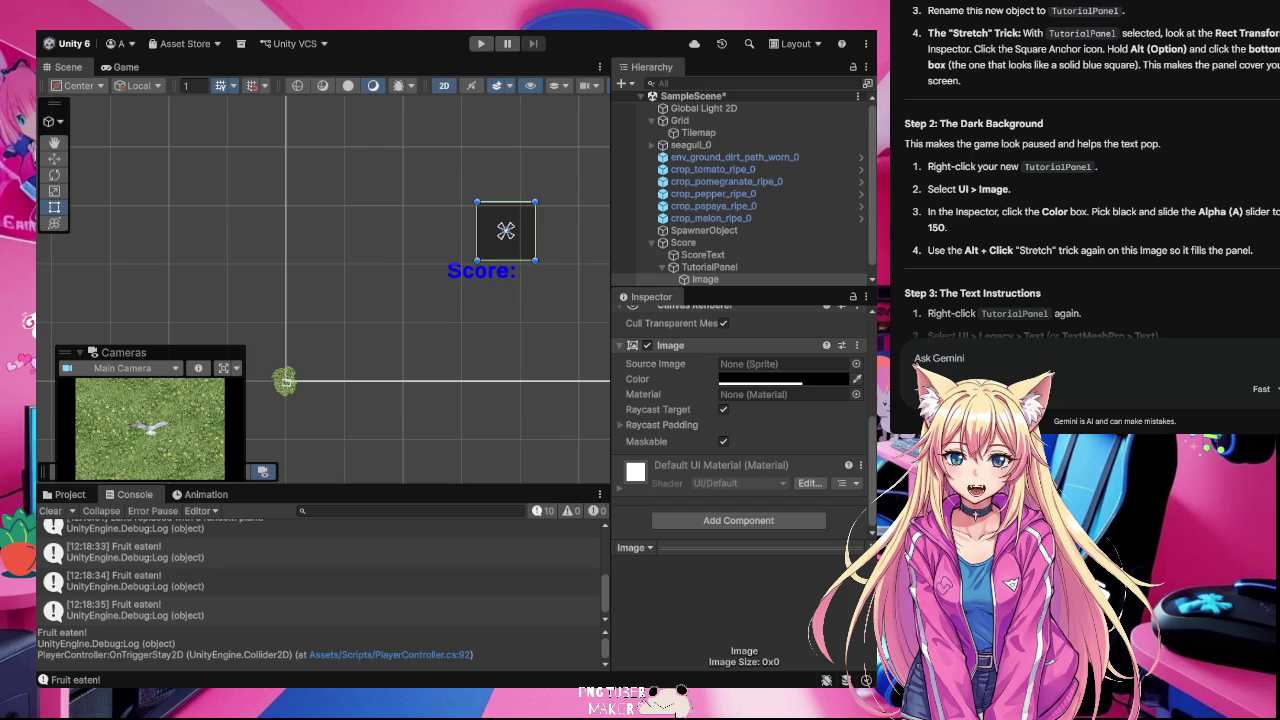
Step: Stretch the Image's anchors across the TutorialPanel
left_click(637, 379)
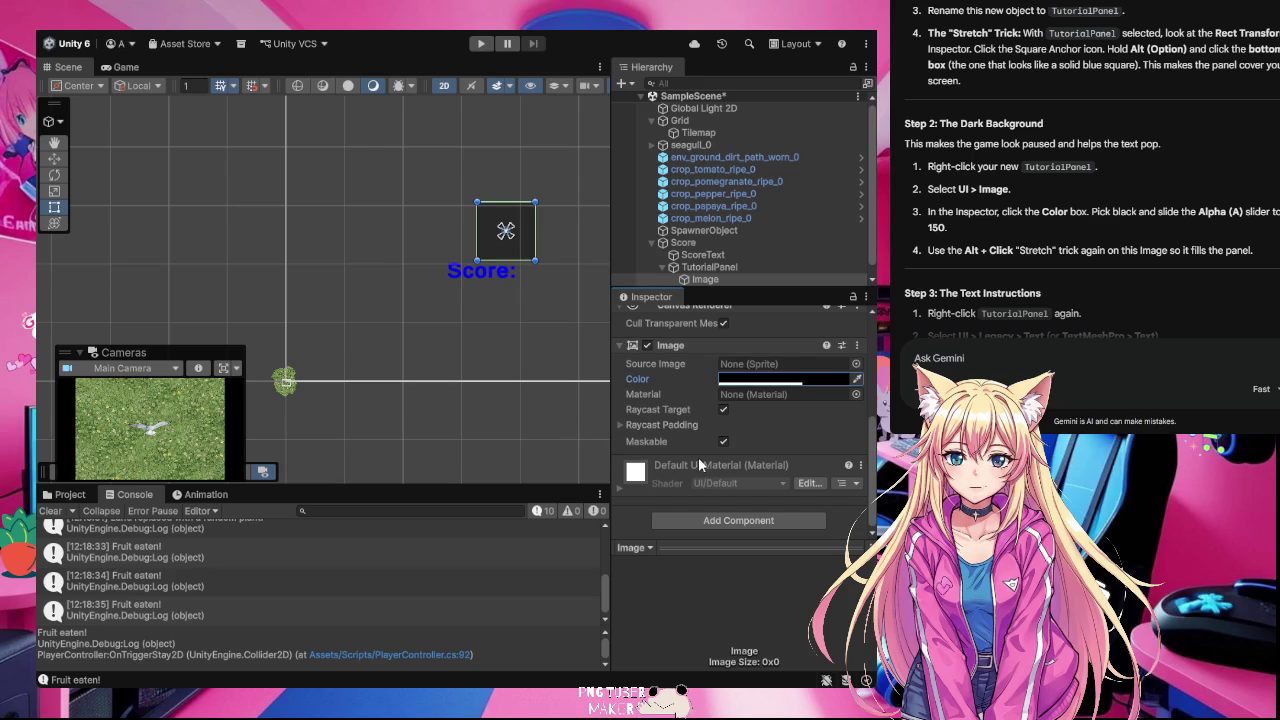
scroll(698, 457, "up", 5)
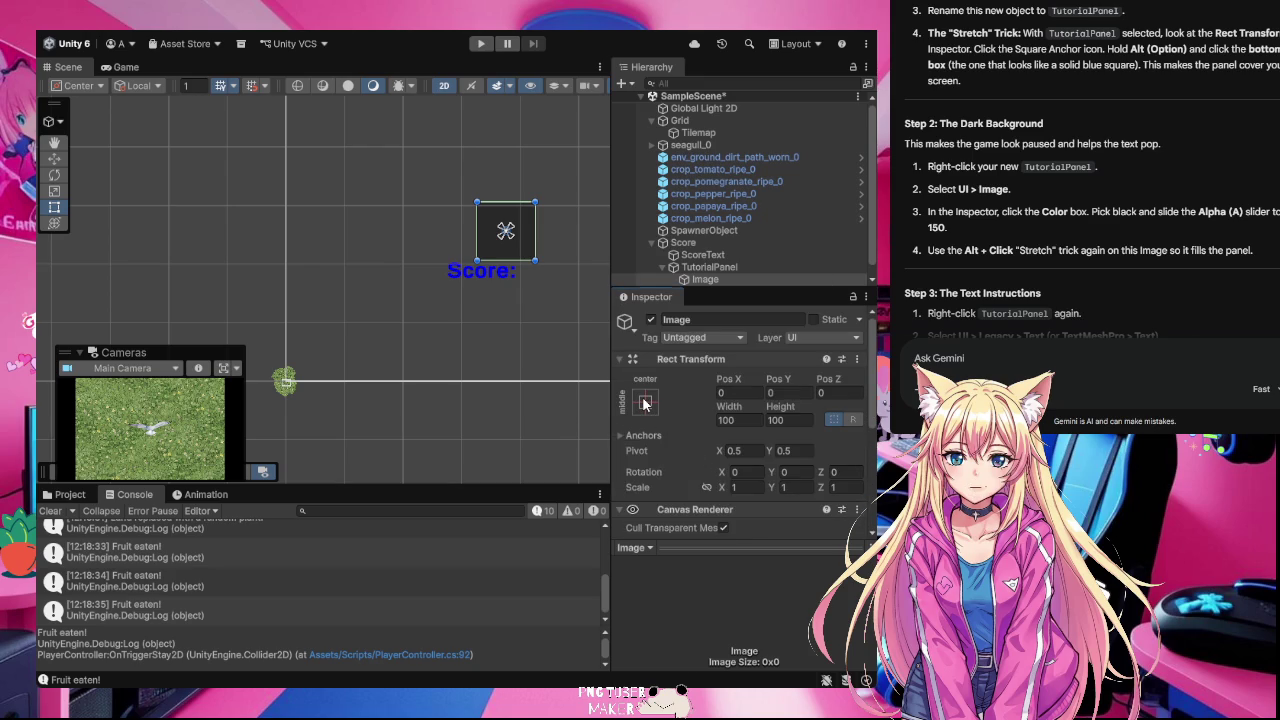
left_click(812, 643, "alt")
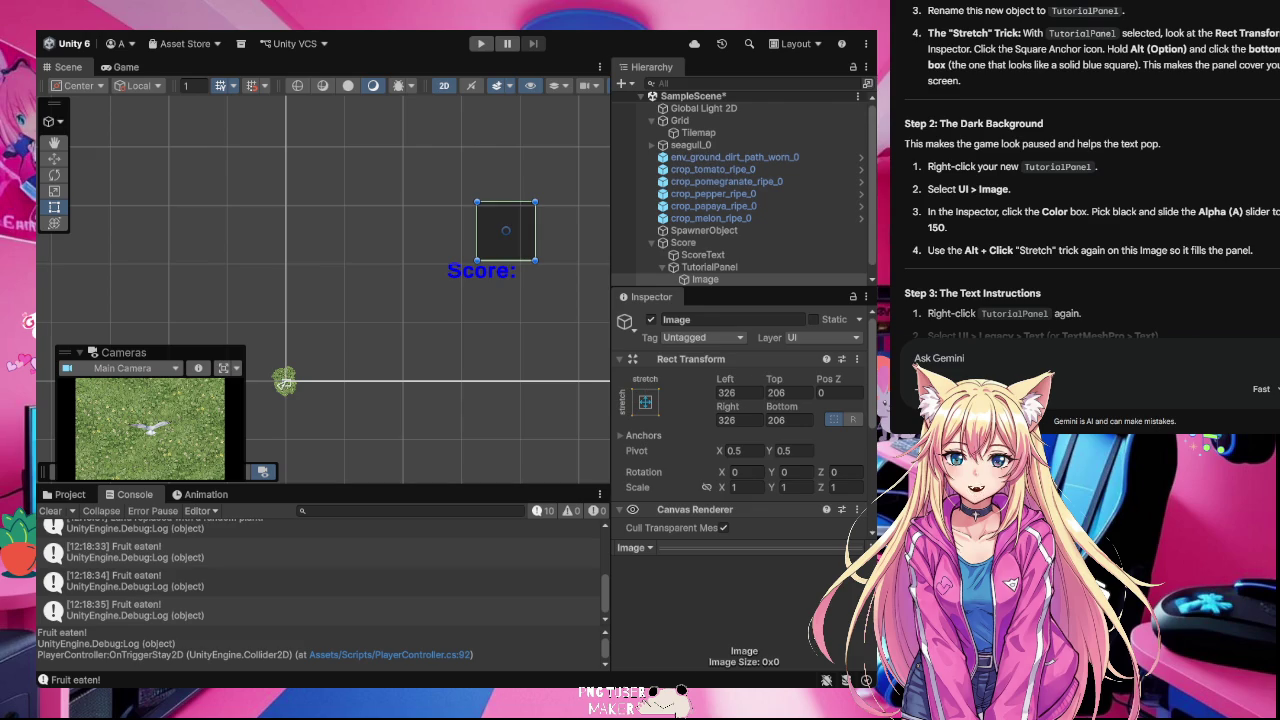
Step: Apply the full-stretch anchor preset to the Image, then undo it back to 752 by 512
left_click(787, 622, "alt")
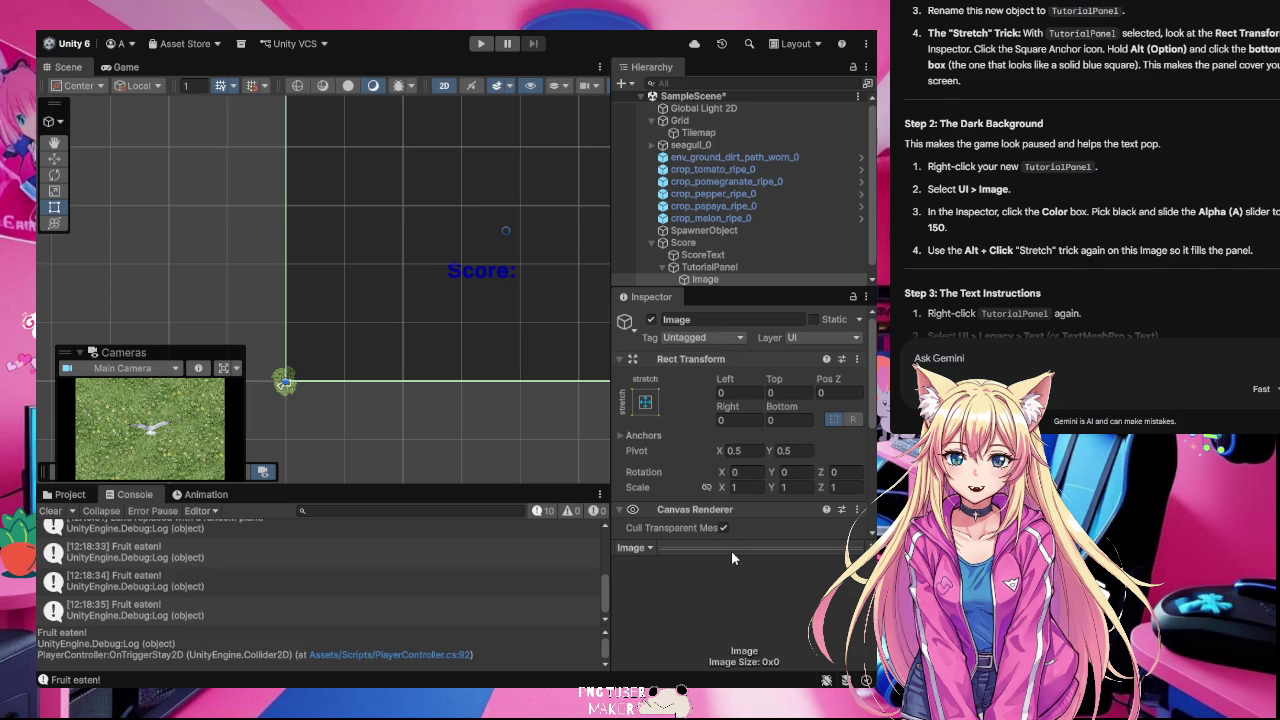
key("ctrl+z")
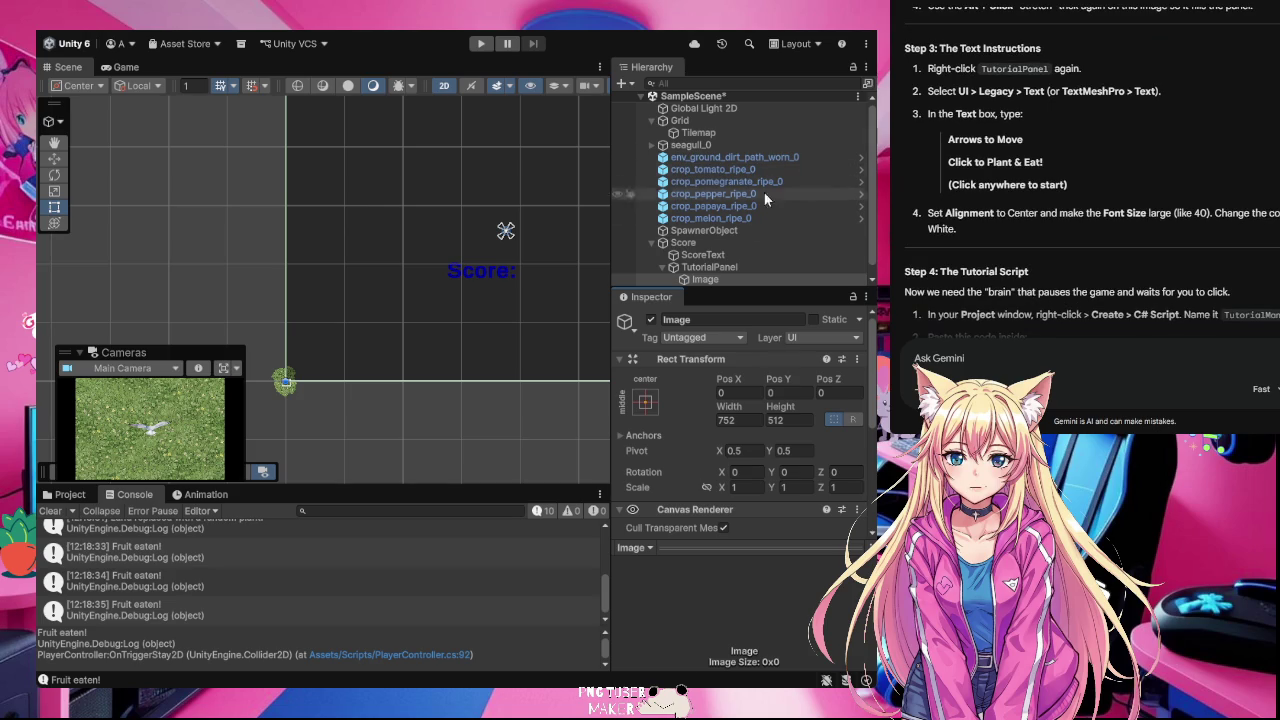
Step: Add a Text (TMP) child under TutorialPanel and select its placeholder 'New Text'
scroll(750, 248, "down", 1)
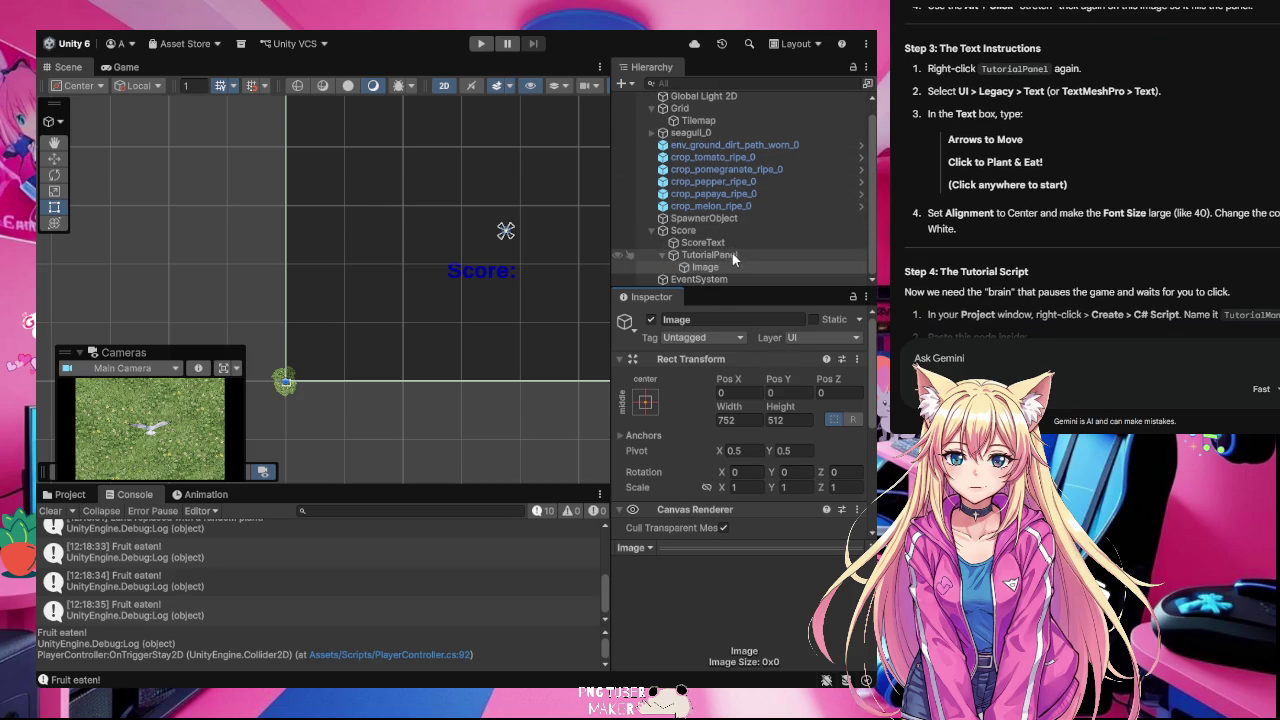
left_click(731, 254)
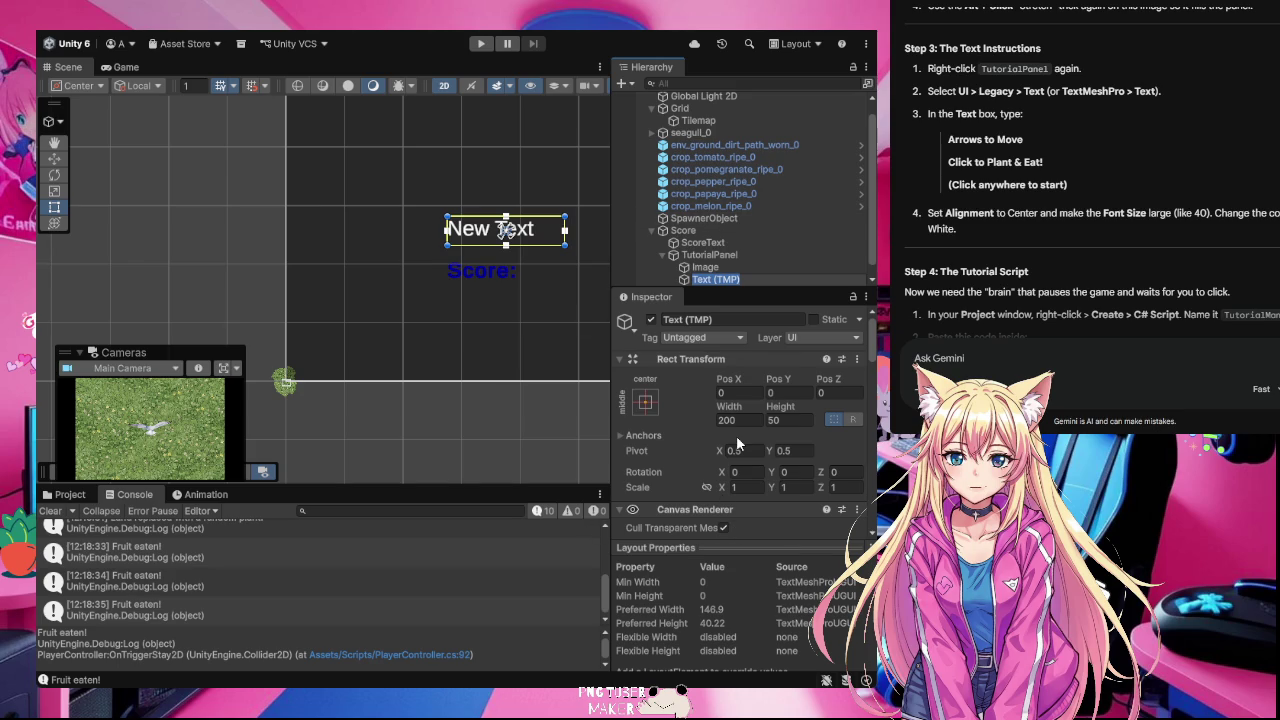
scroll(736, 445, "down", 5)
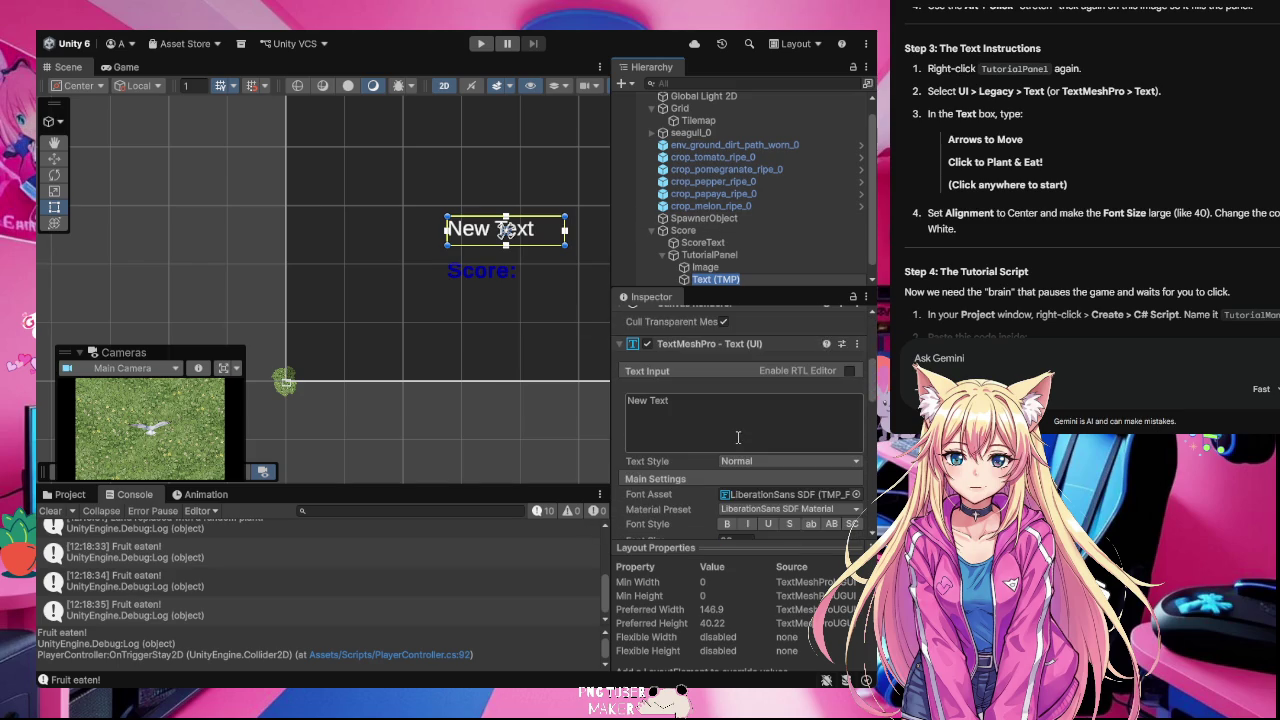
left_click(688, 414)
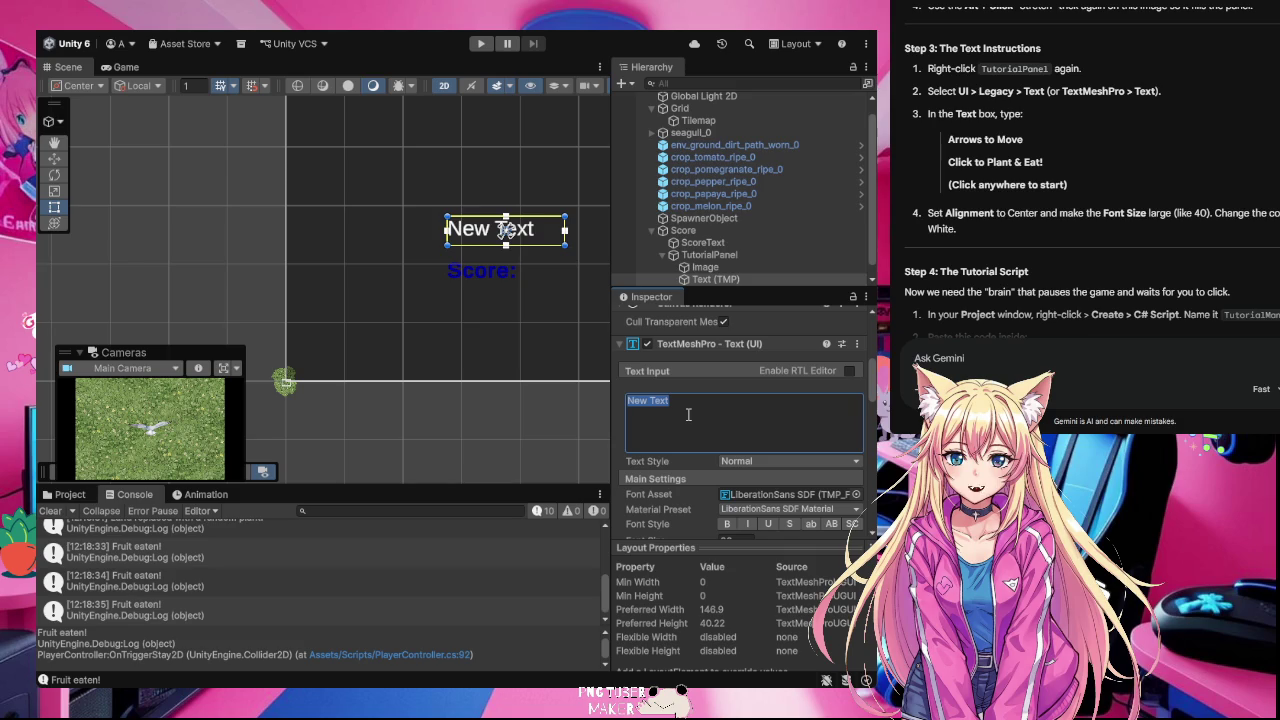
Step: Type 'Arrows to Move Click to Plant & Eat! (Click anywhere to start)' as the text
type("A")
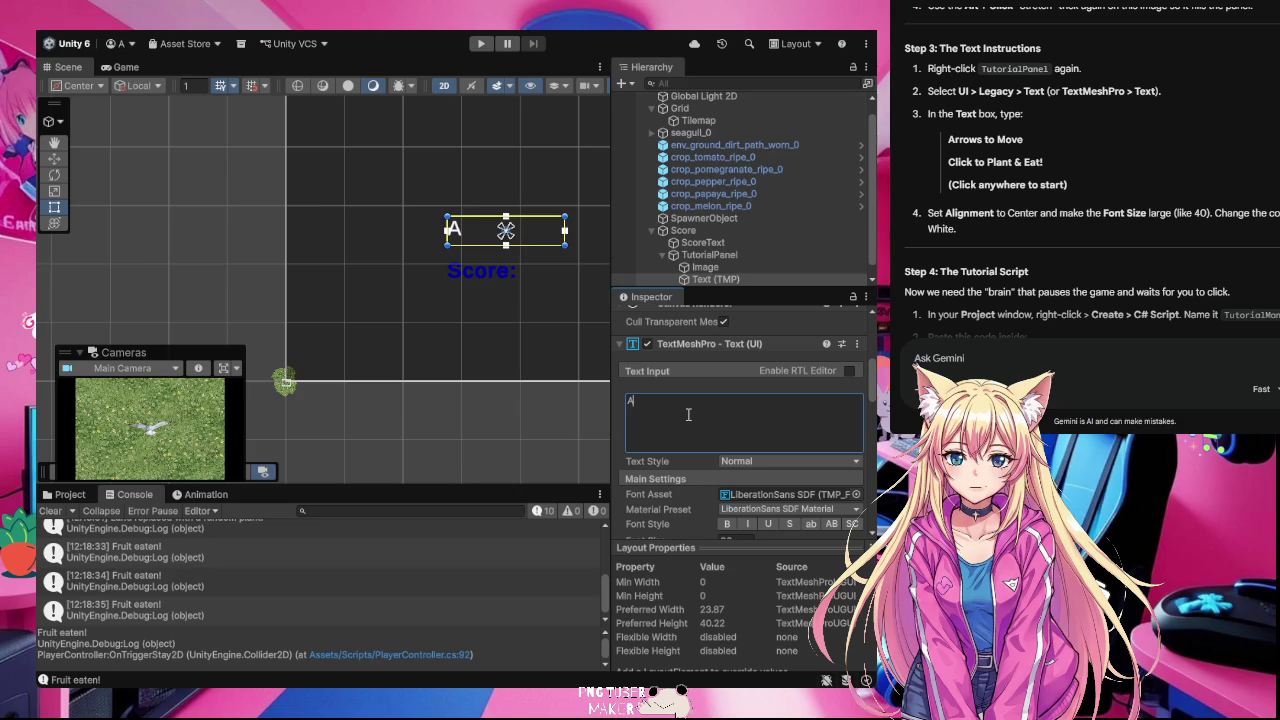
type("rrow")
type("s to")
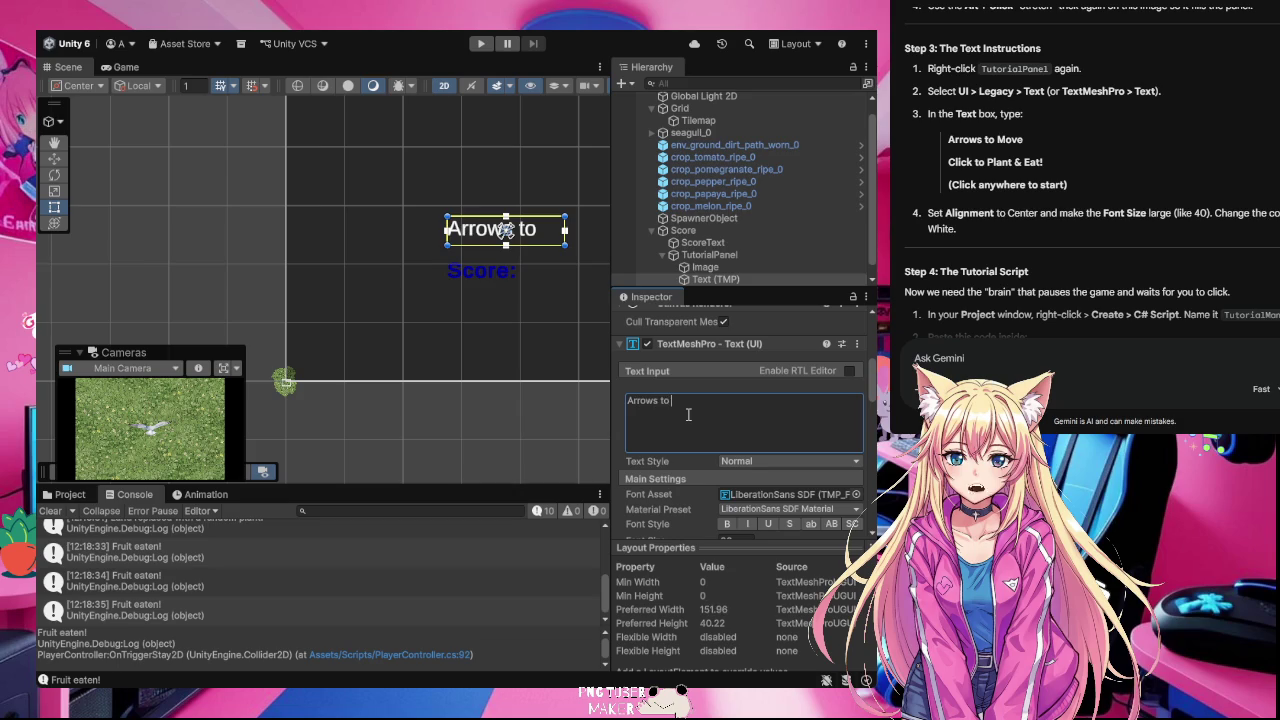
type(" Move")
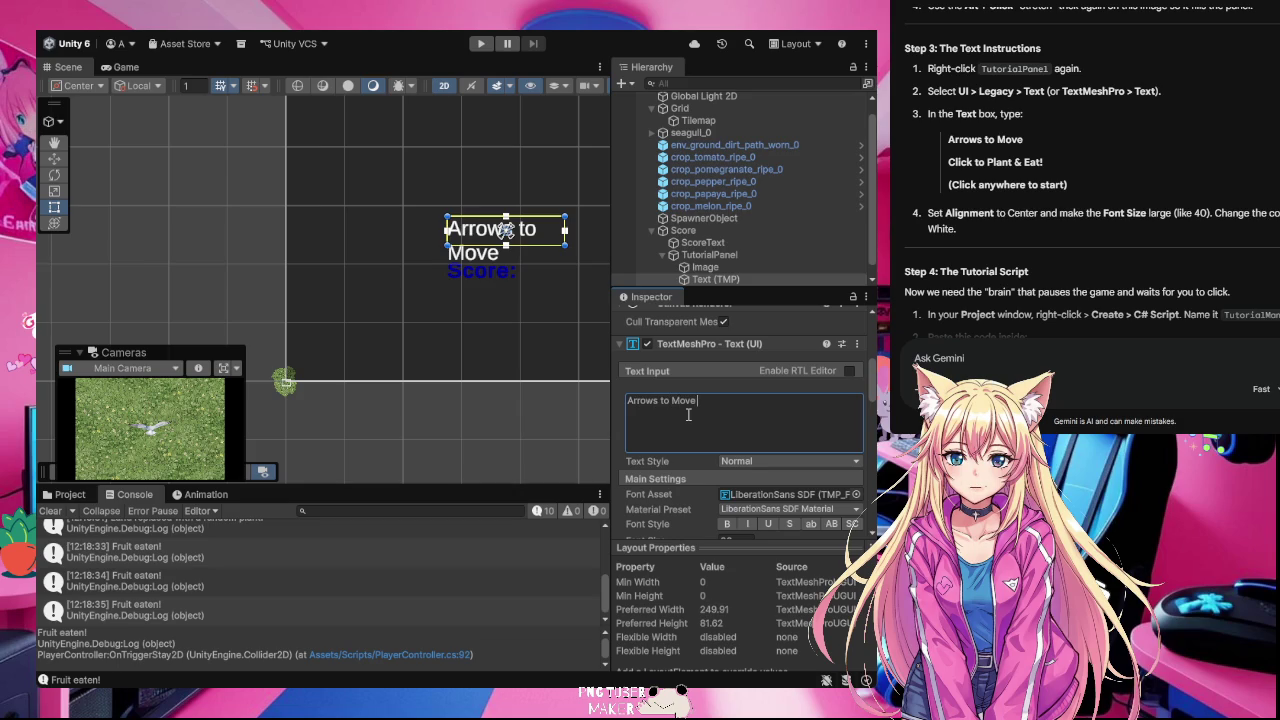
type(" CLick")
key("BackSpace")
key("BackSpace")
key("BackSpace")
type("lick to")
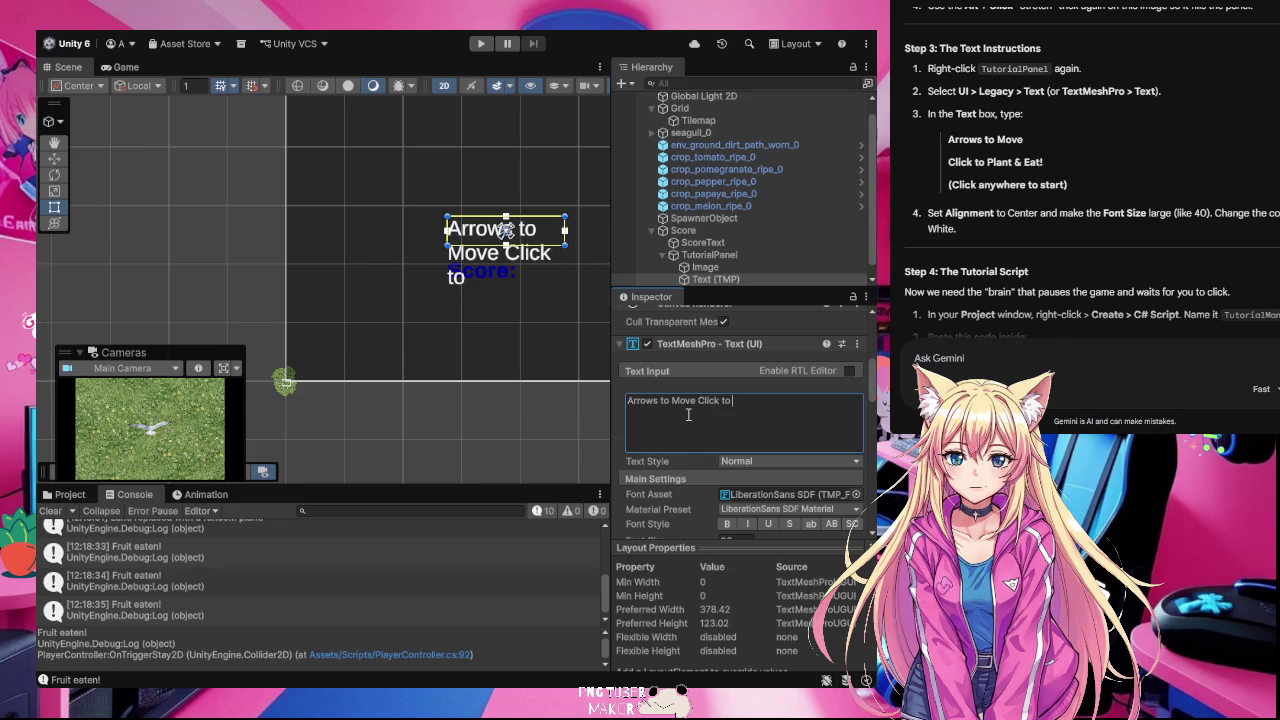
type(" Plant")
type(" & Eat")
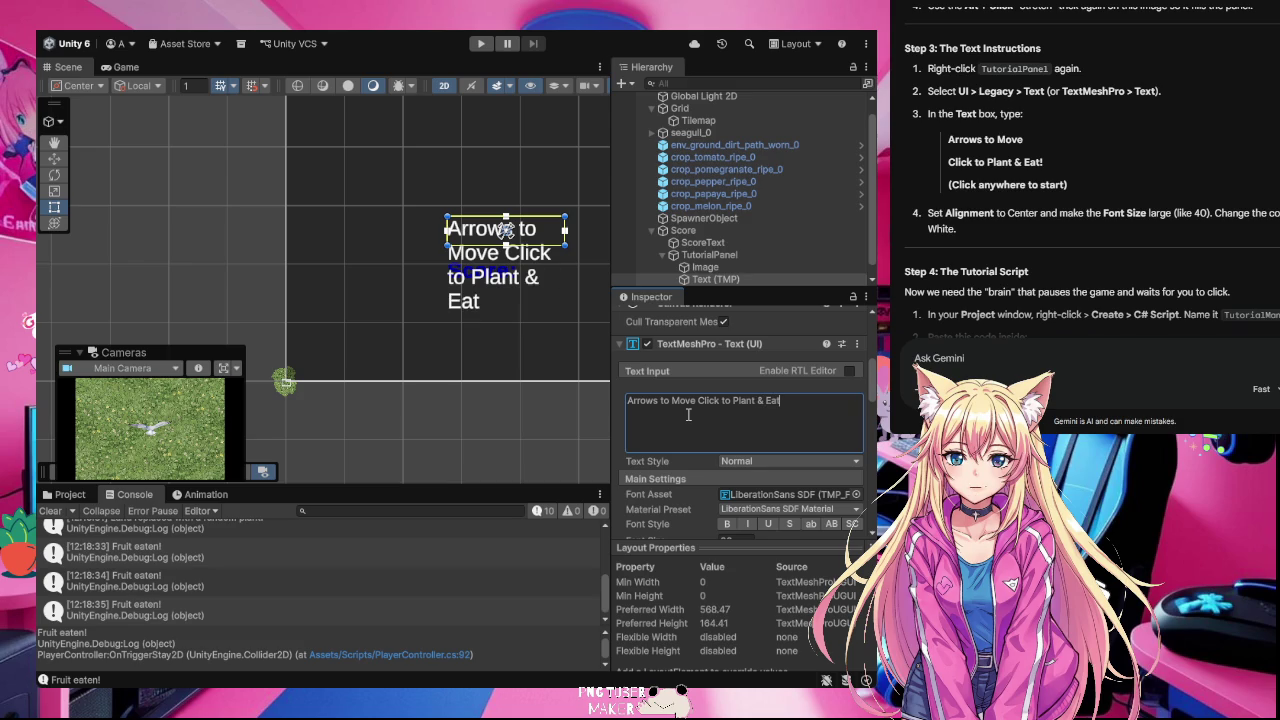
type("! (Click any")
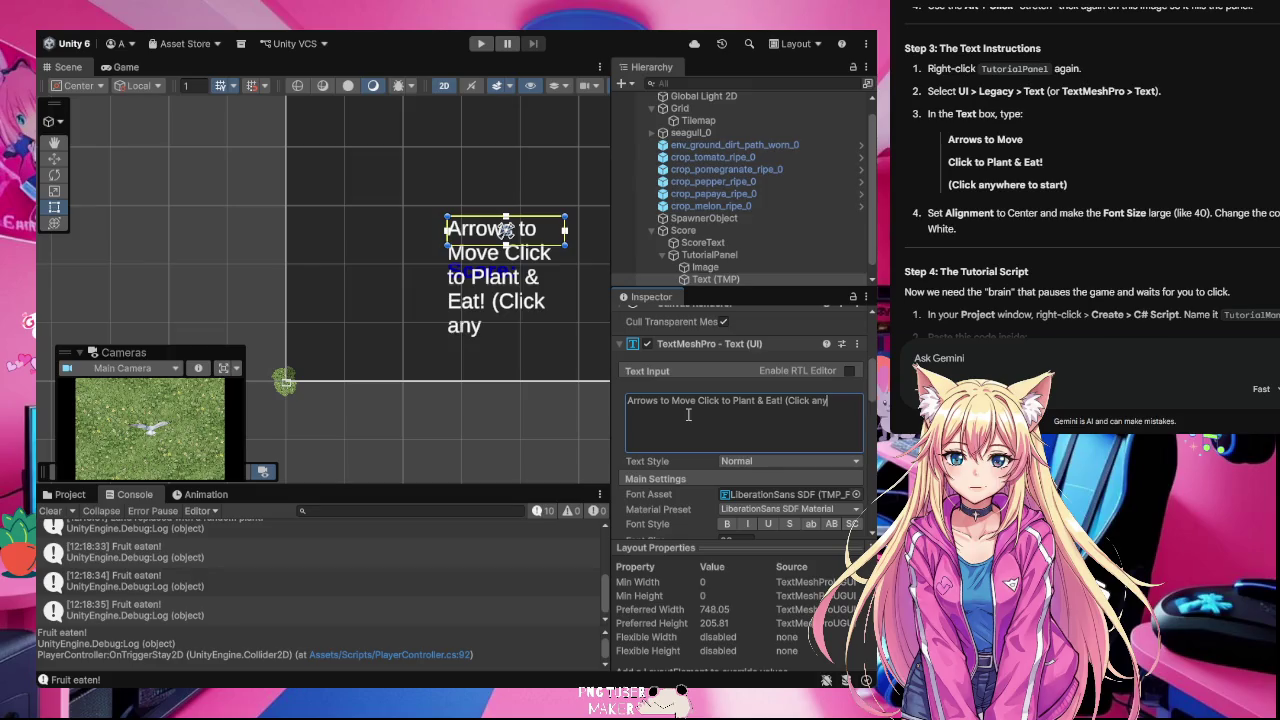
type("where to")
type("Sat")
key("BackSpace")
key("BackSpace")
type("to Pla")
key("BackSpace")
key("BackSpace")
key("BackSpace")
type("star")
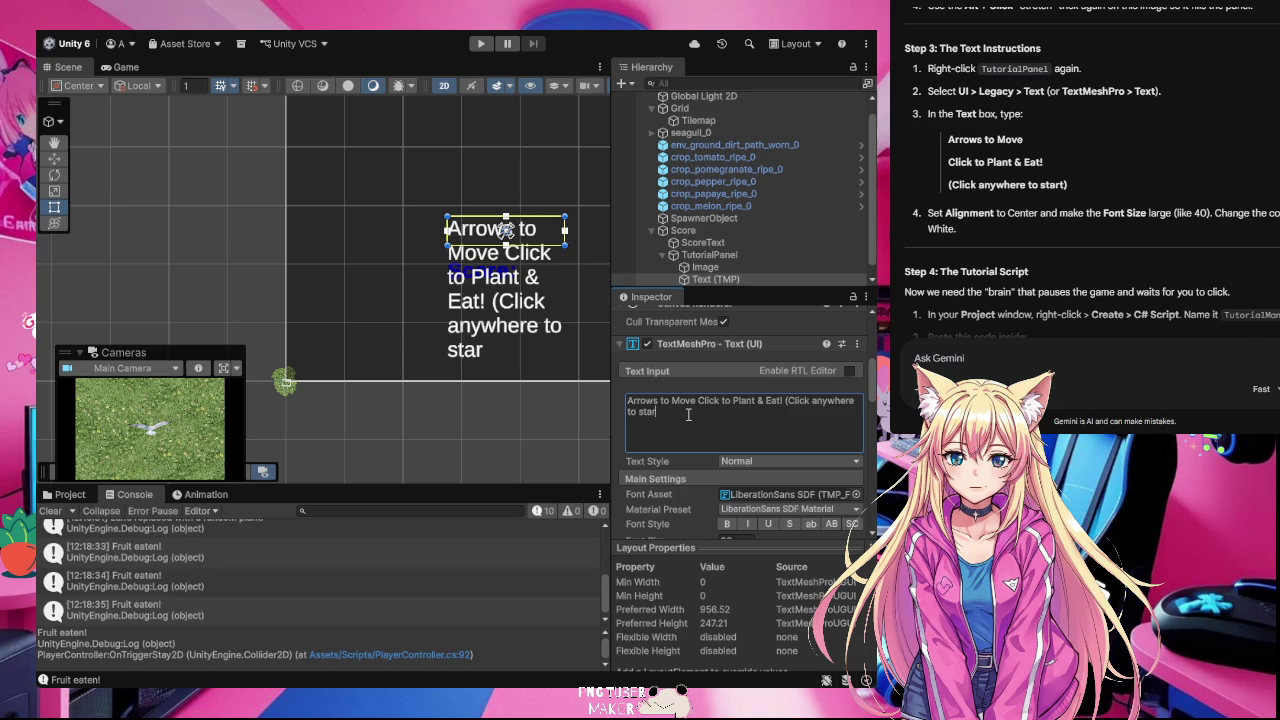
type("t)")
Step: Widen, resize and shift the text box right so the instructions fit
left_click_drag(446, 216, 435, 207)
left_click_drag(372, 150, 329, 114)
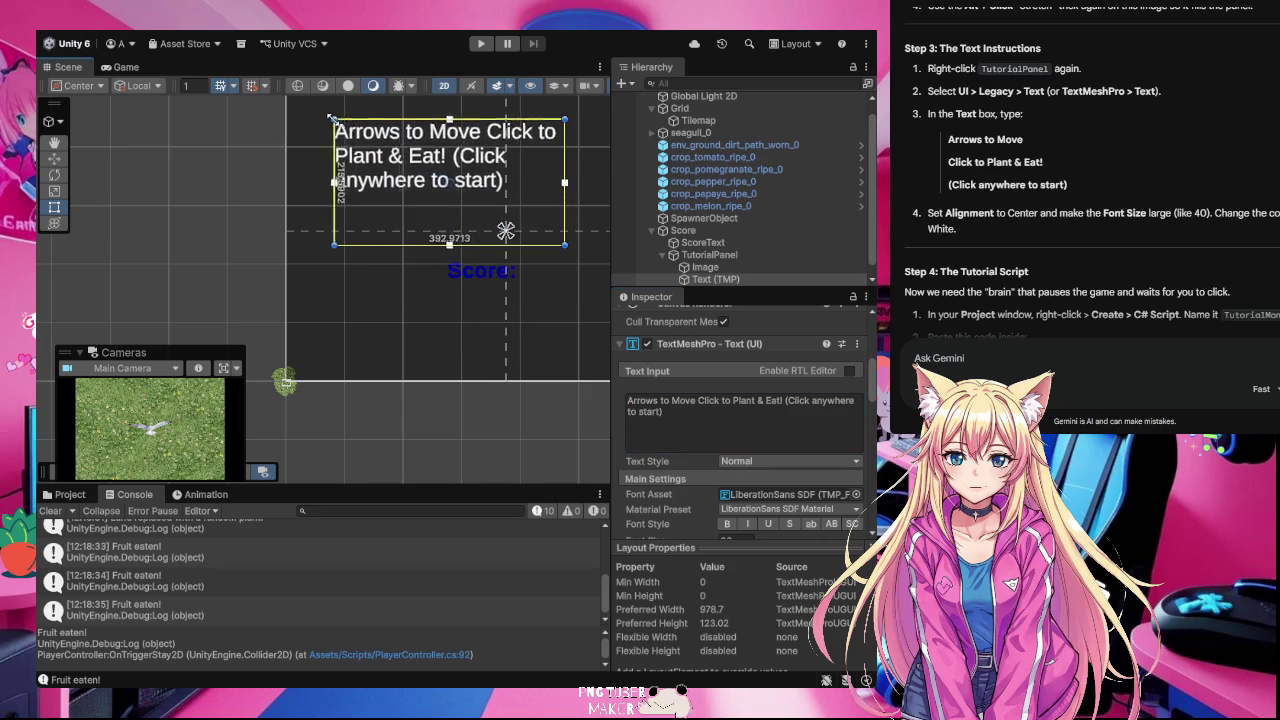
mouse_move(418, 160)
left_mouse_down()
mouse_move(476, 158)
mouse_move(457, 153)
left_mouse_up()
Step: Break the text into three lines after 'Move' and after 'Eat!'
left_click(700, 400)
key("ctrl+a")
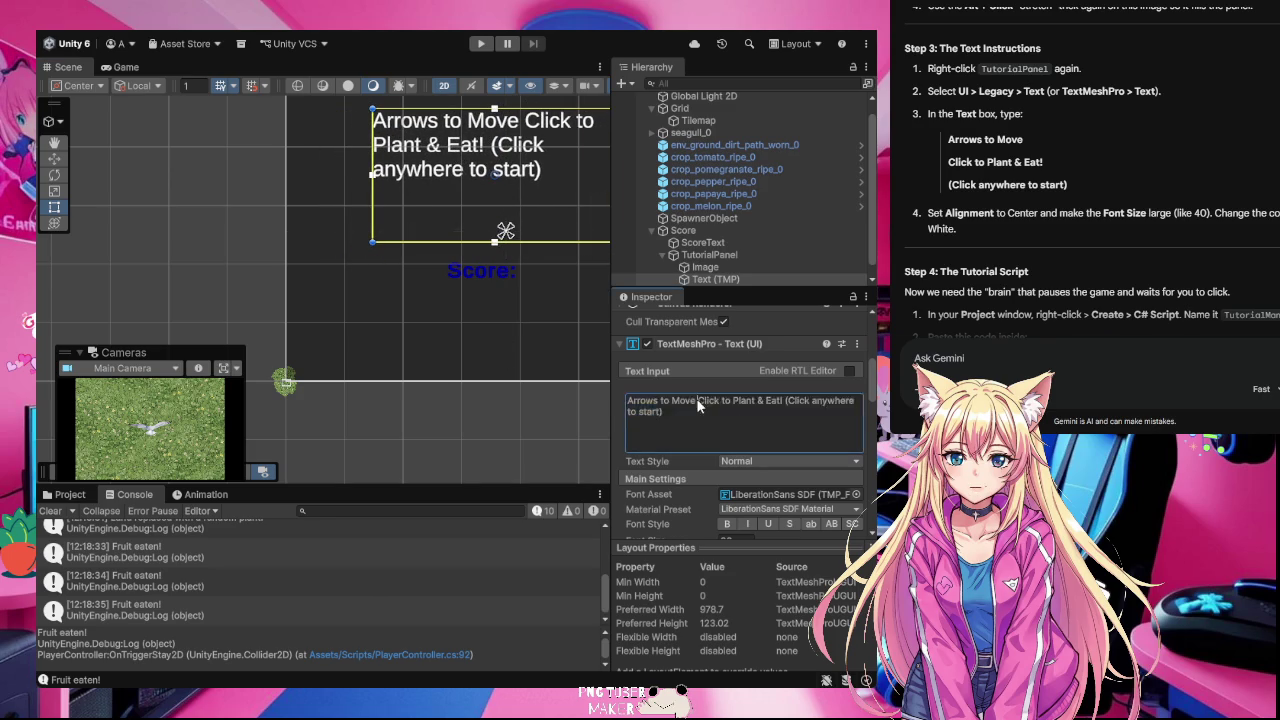
left_click(698, 400)
key("Return")
left_click(713, 411)
key("Return")
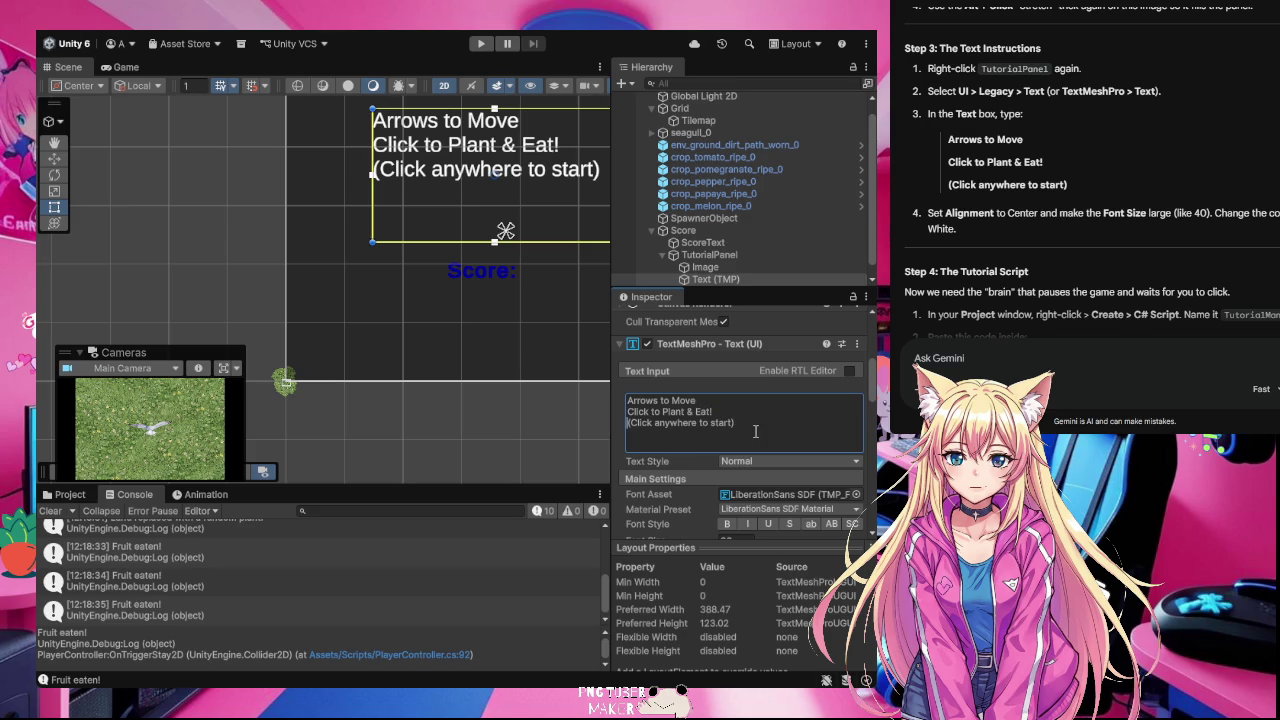
Step: Set the tutorial text's font size to 40
scroll(795, 504, "down", 1)
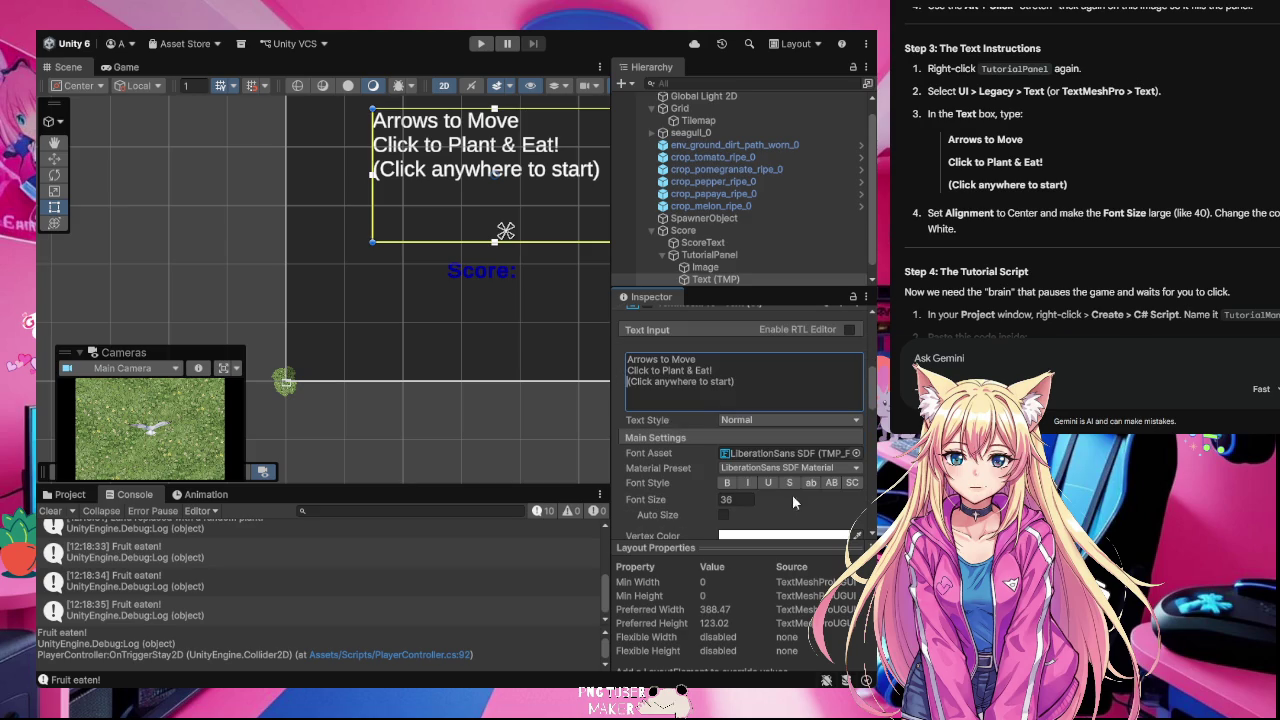
left_click(729, 500)
type("48")
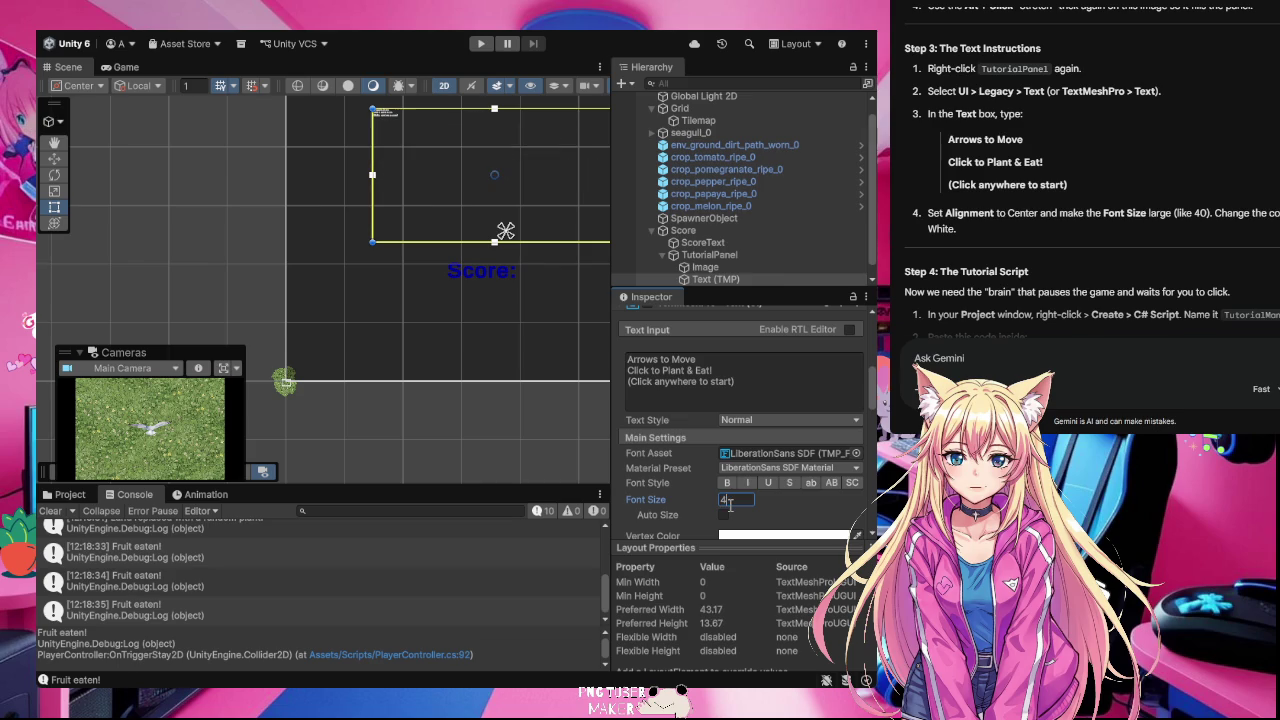
key("BackSpace")
type("0")
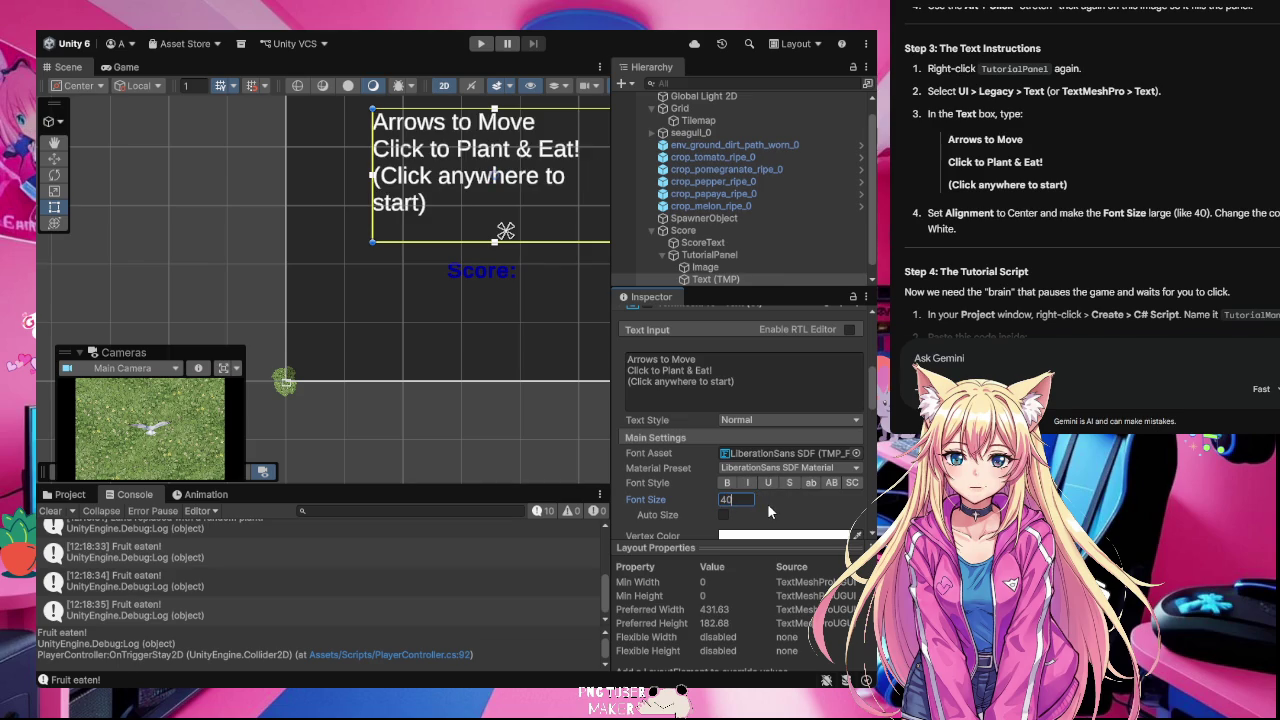
scroll(767, 503, "down", 1)
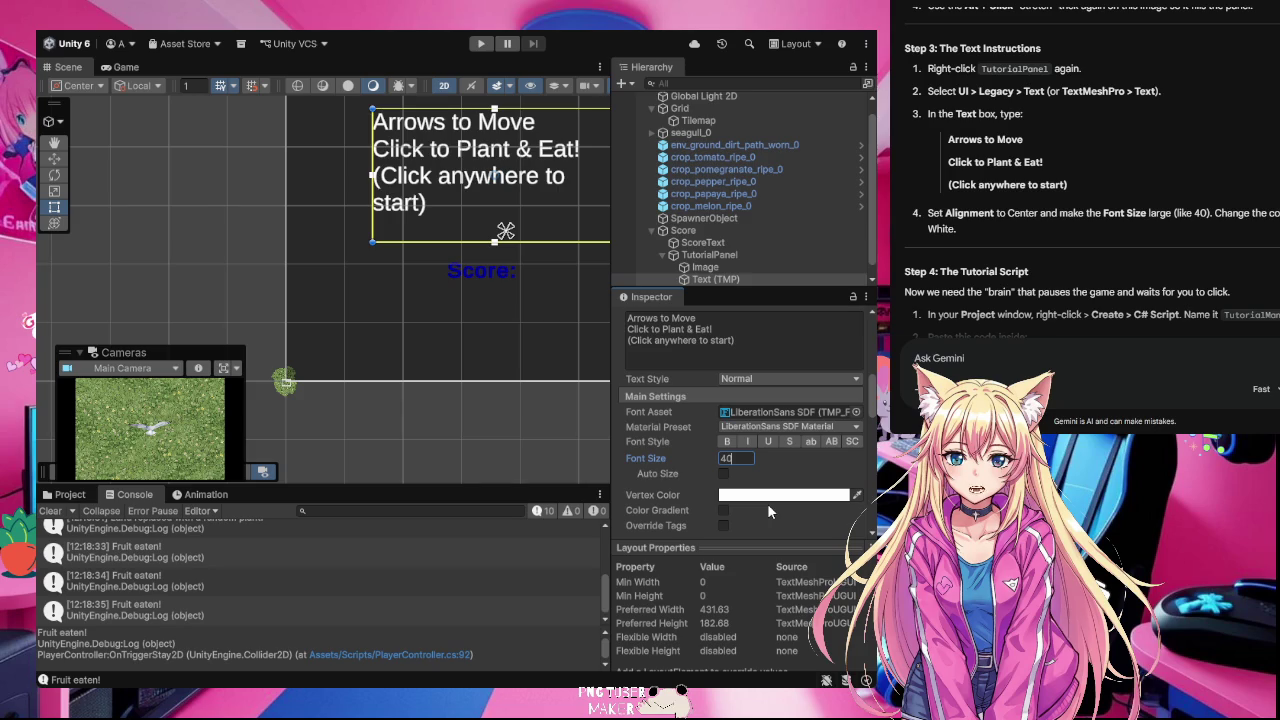
scroll(767, 503, "down", 1)
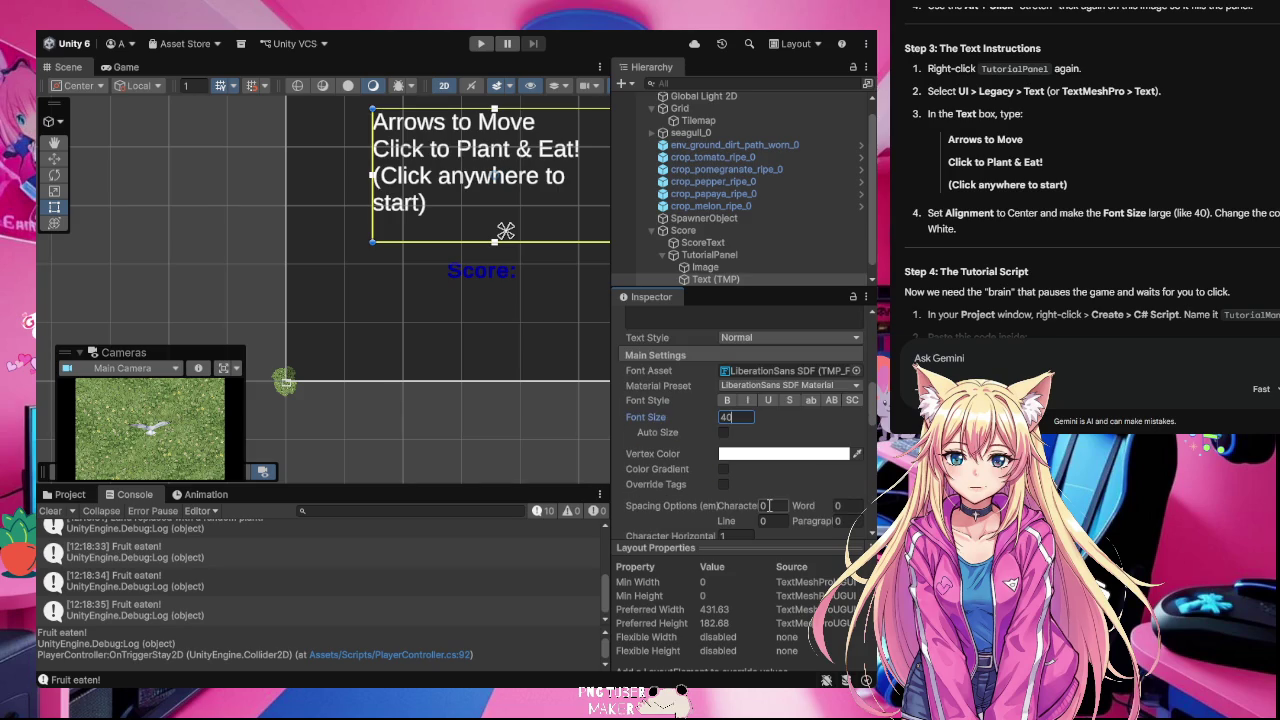
scroll(767, 503, "up", 2)
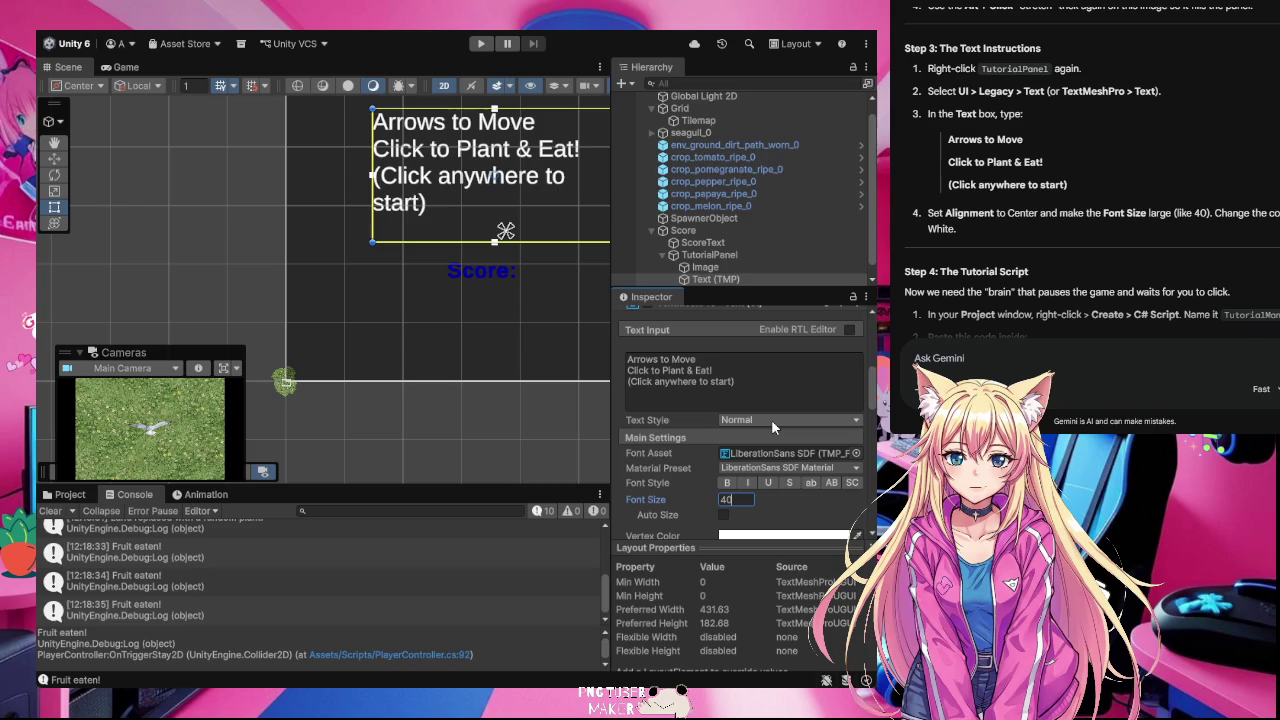
left_click(679, 419)
Step: Centre-align the instruction text
scroll(675, 515, "down", 3)
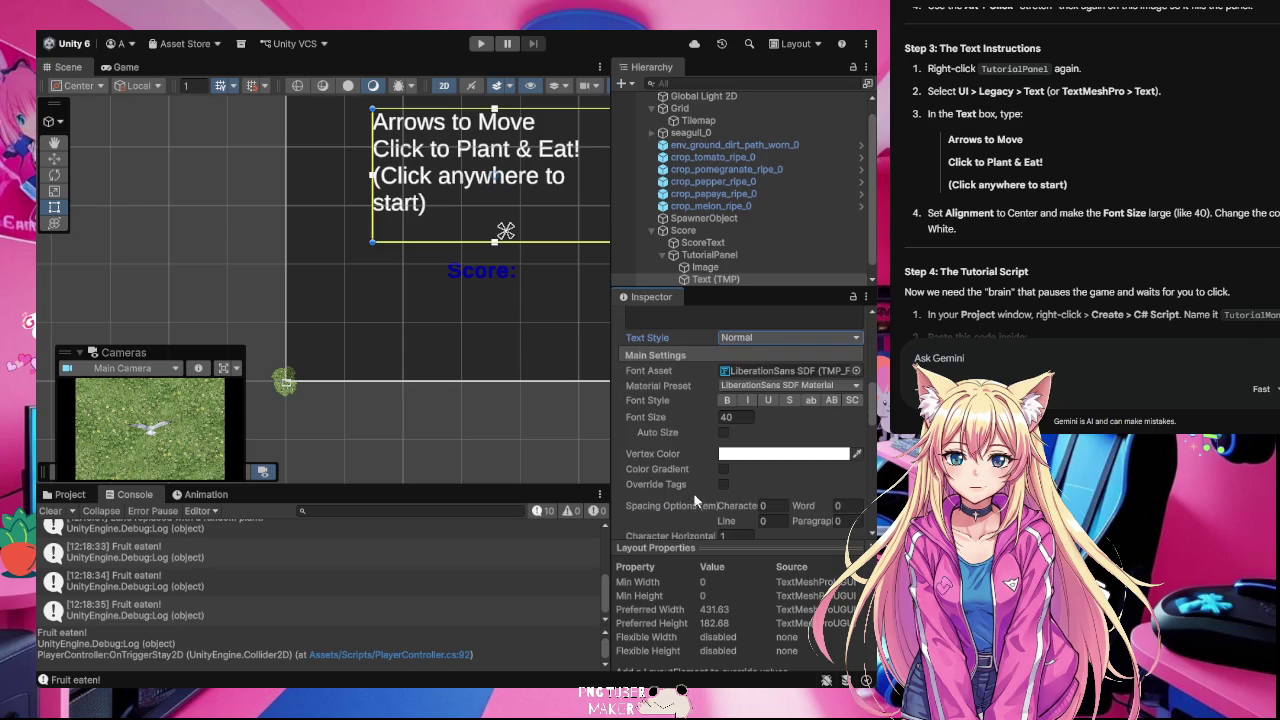
scroll(694, 505, "down", 2)
scroll(700, 480, "down", 2)
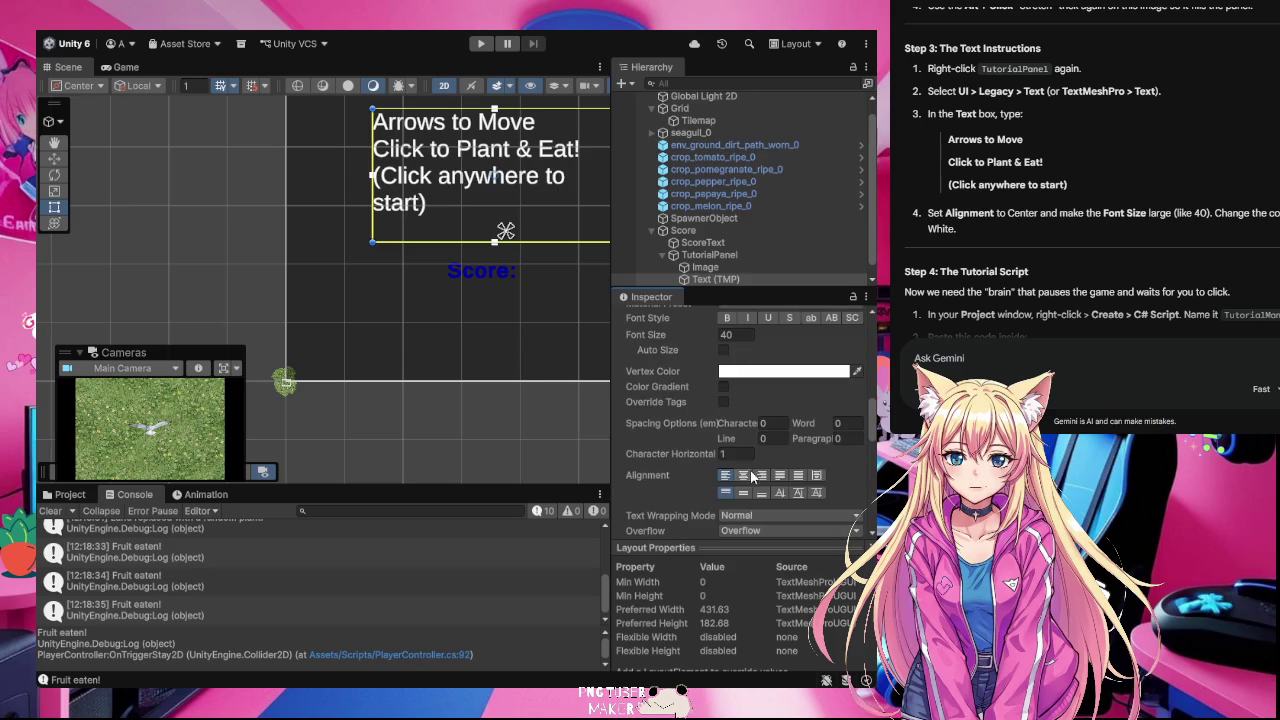
left_click(744, 475)
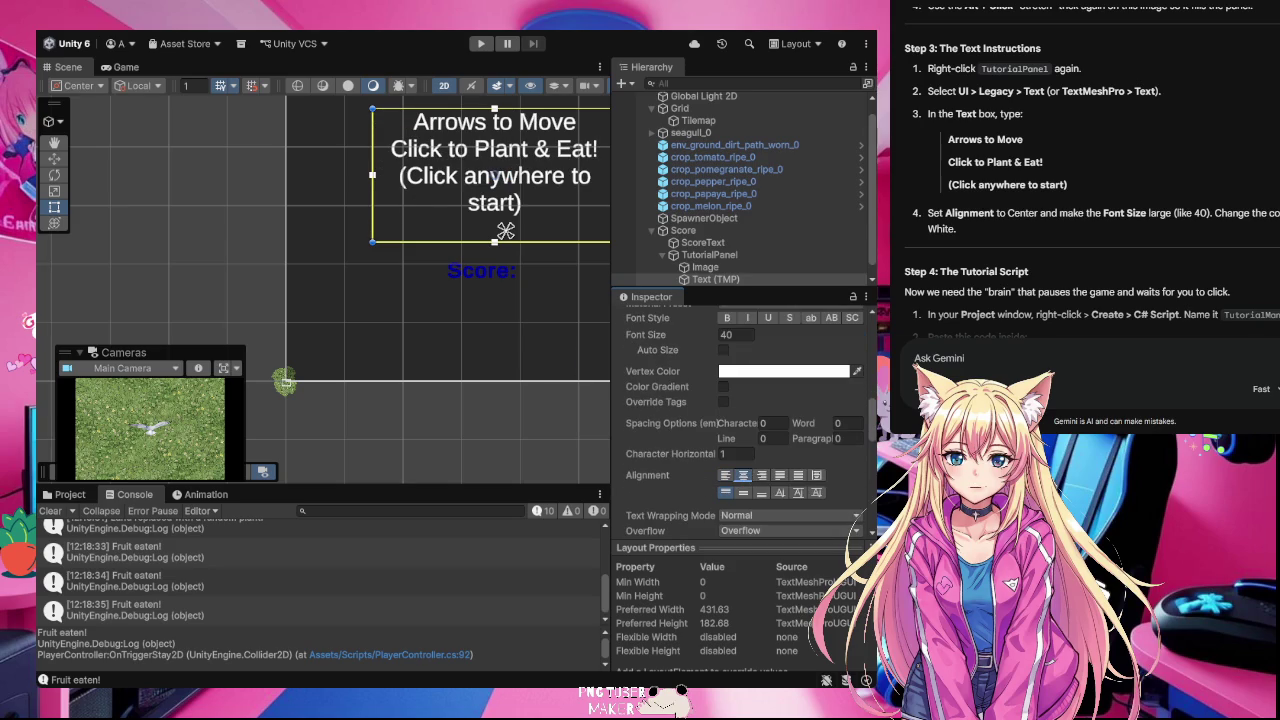
scroll(1090, 230, "down", 3)
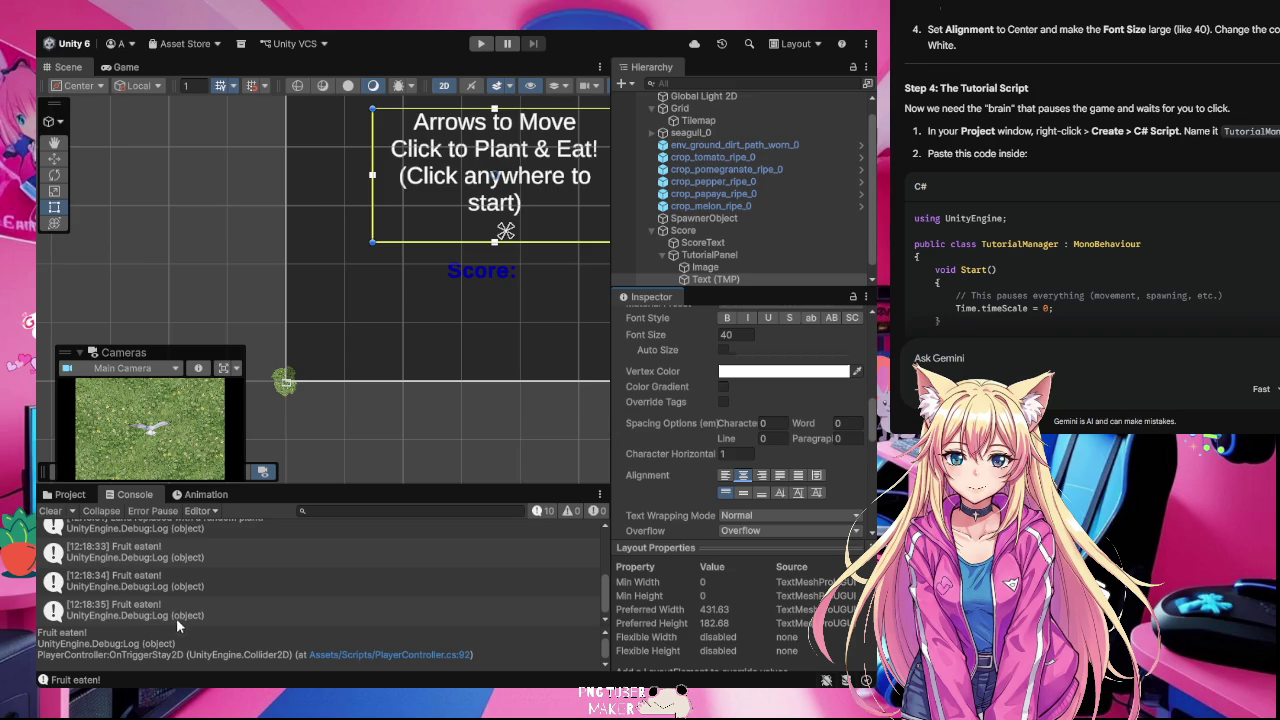
left_click(68, 494)
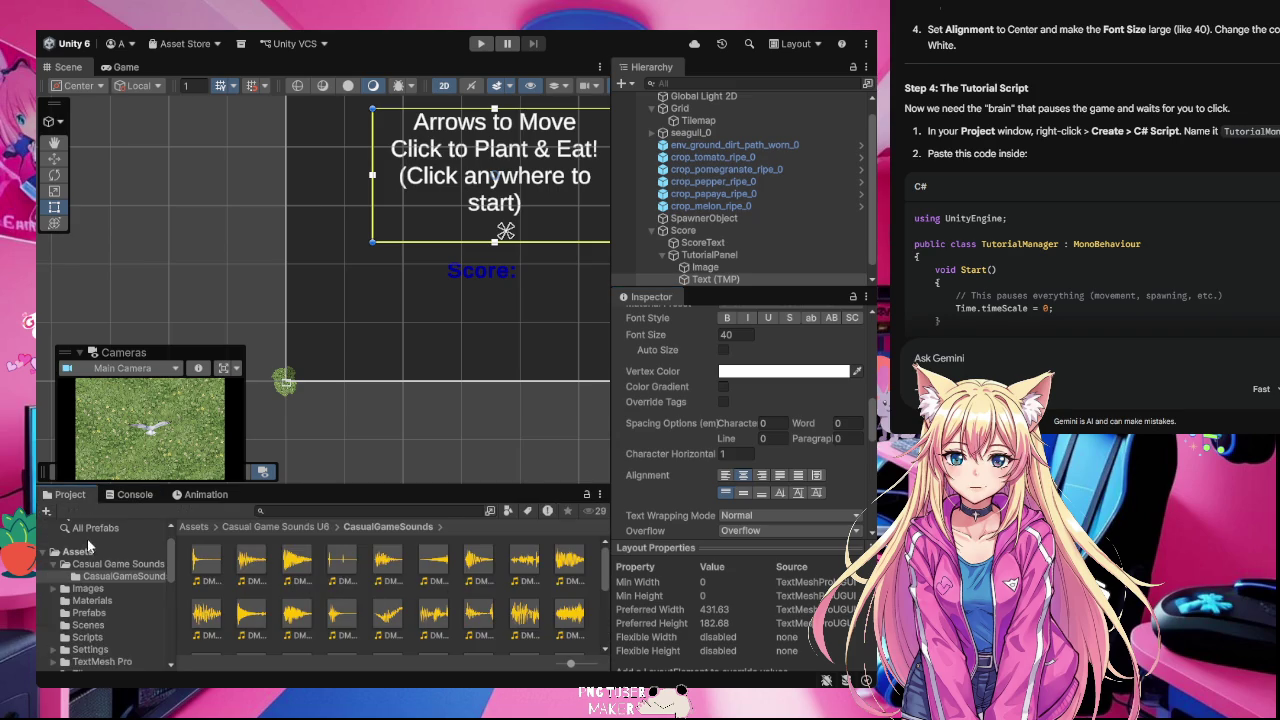
Step: Create a MonoBehaviour script named TutorialManager in Assets/Scripts
left_click(84, 551)
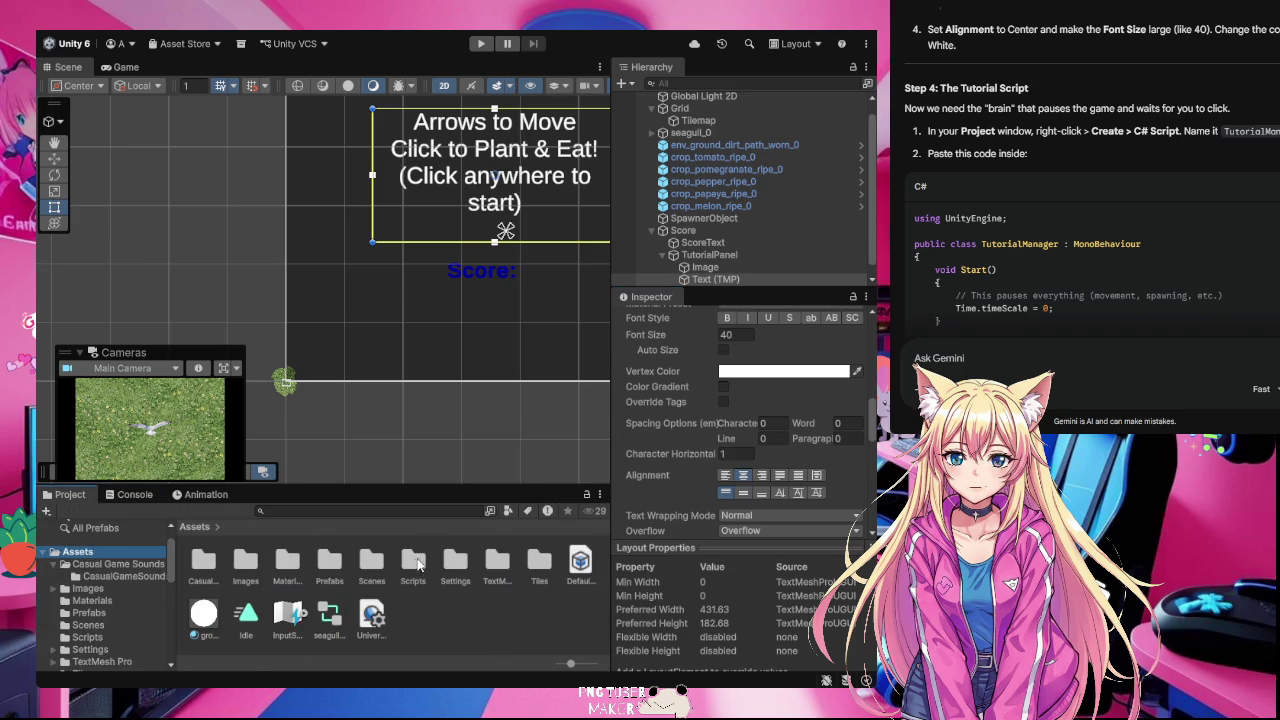
double_click(415, 562)
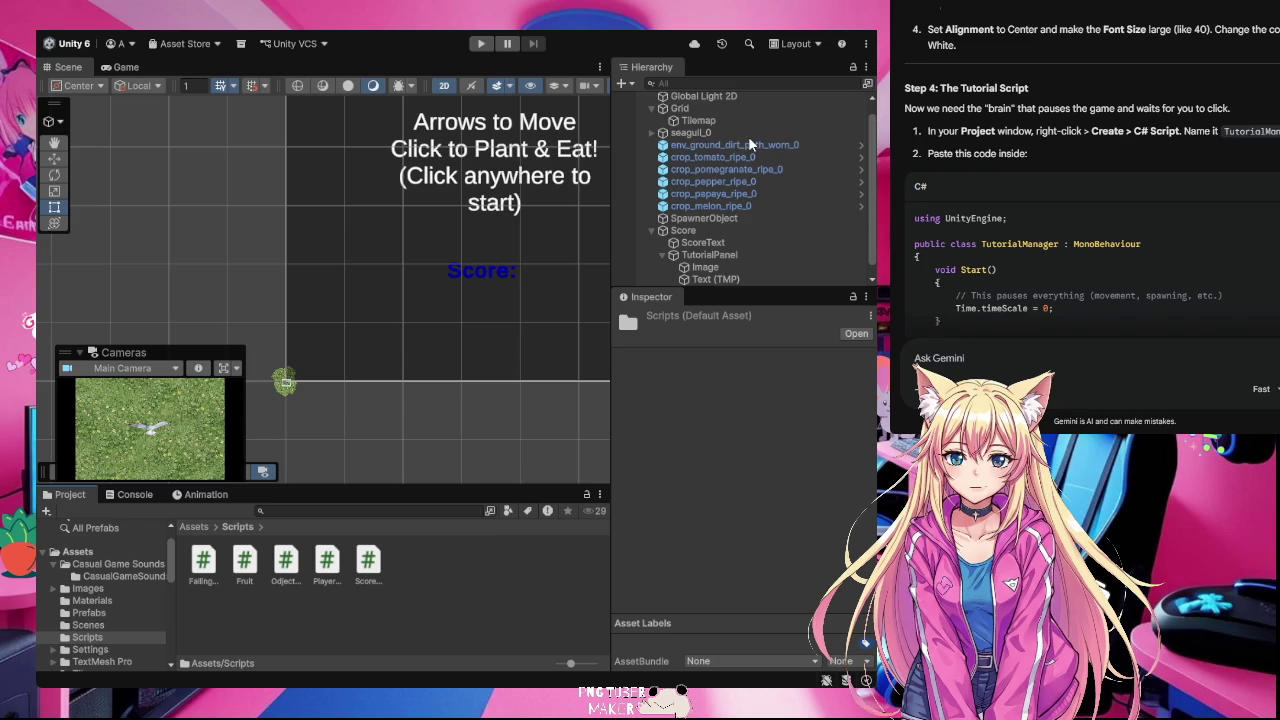
left_click(747, 170)
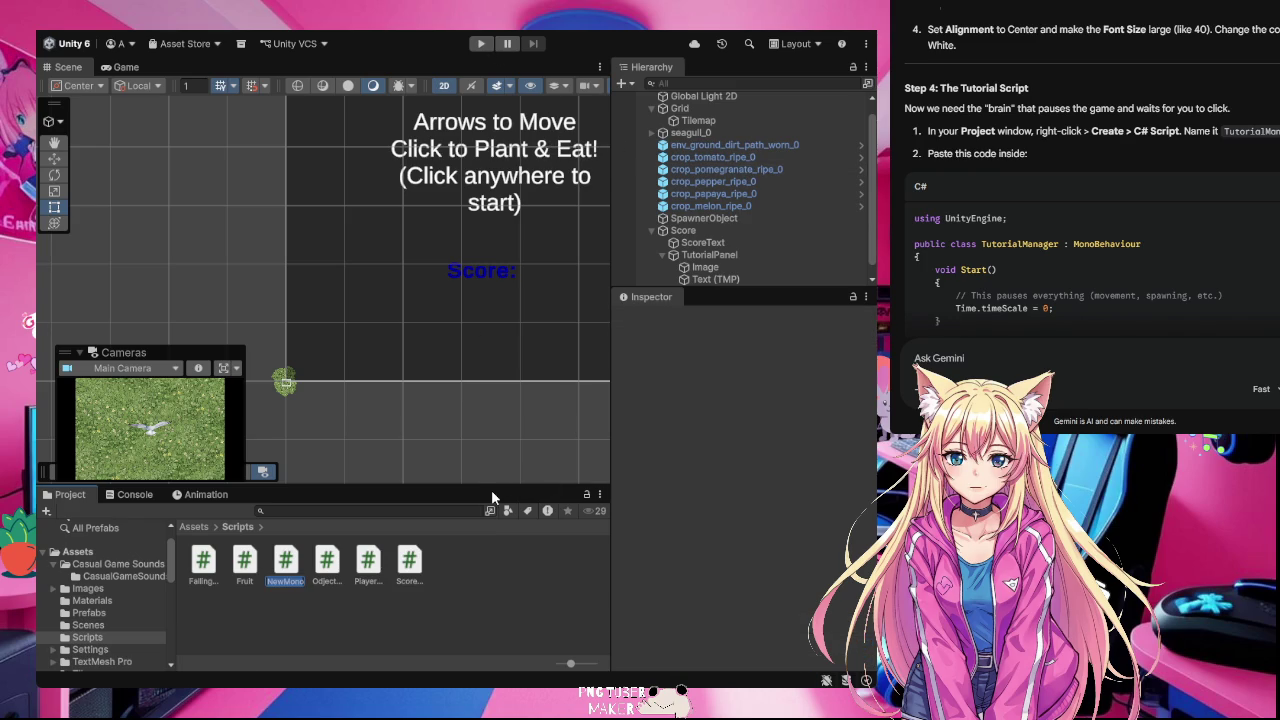
type("Tut")
type("oria")
type("lManager")
key("Return")
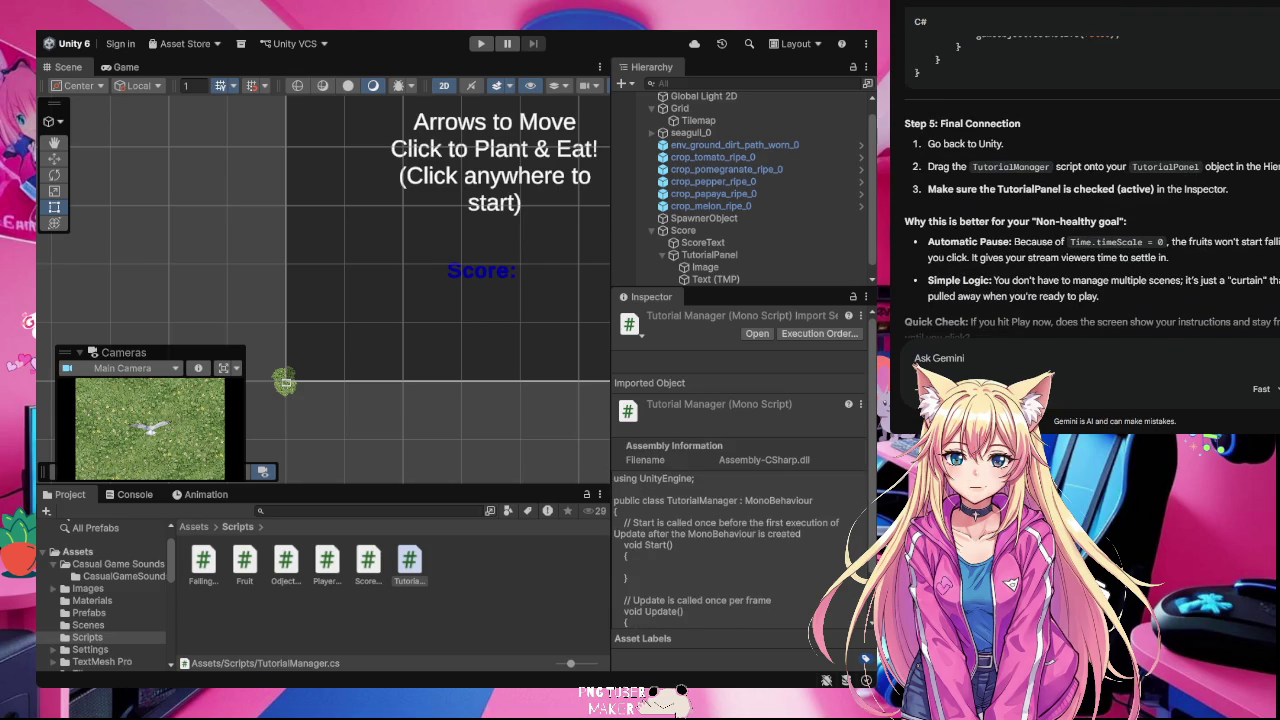
scroll(1090, 250, "up", 5)
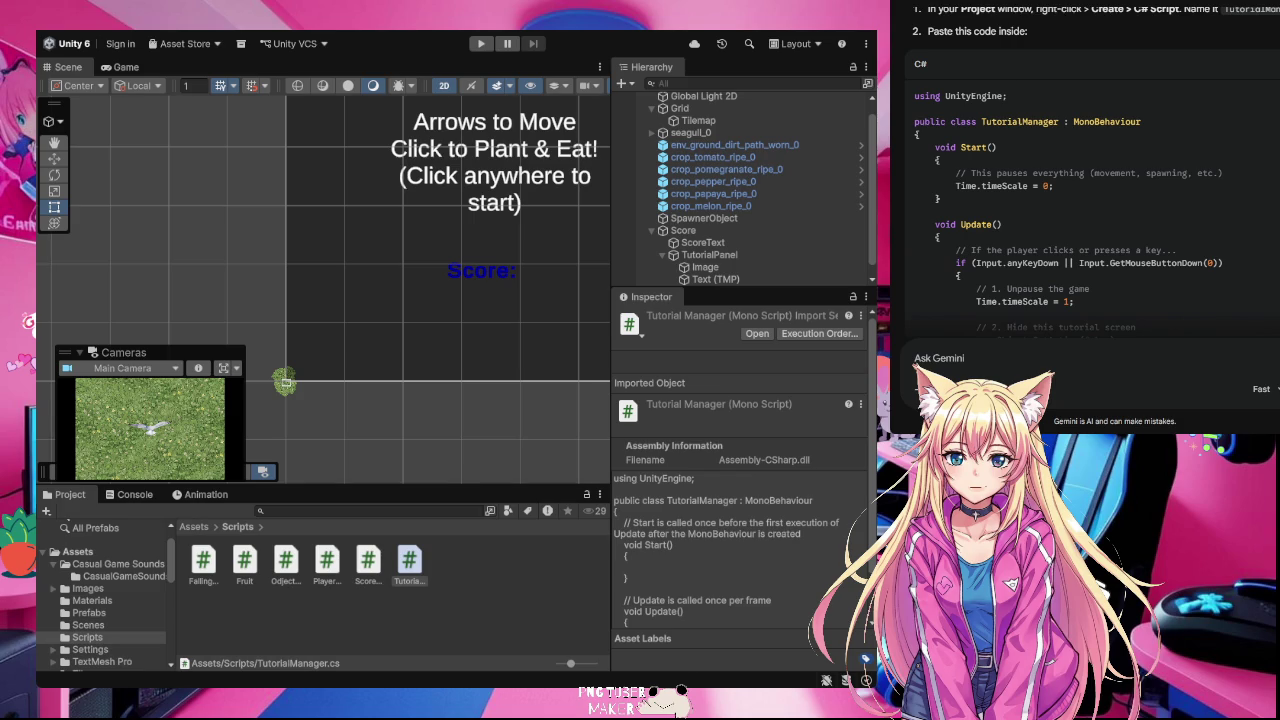
scroll(1090, 170, "down", 3)
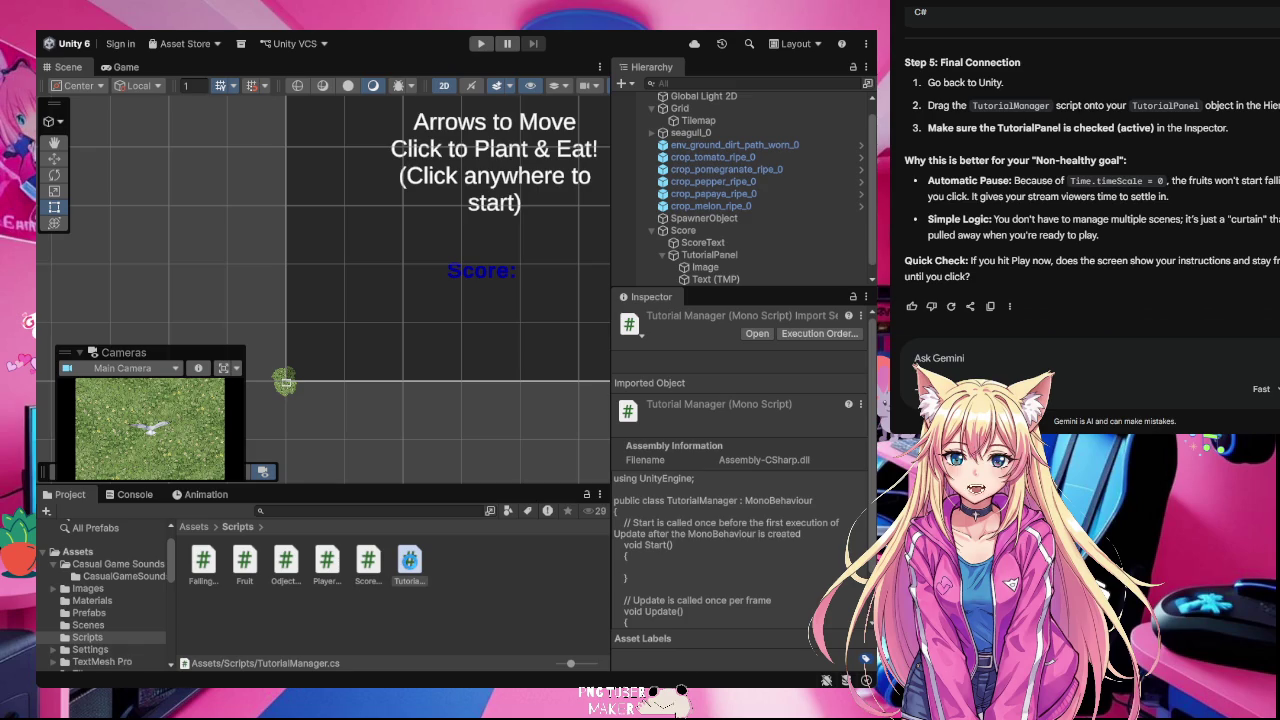
left_click(410, 566, "ctrl")
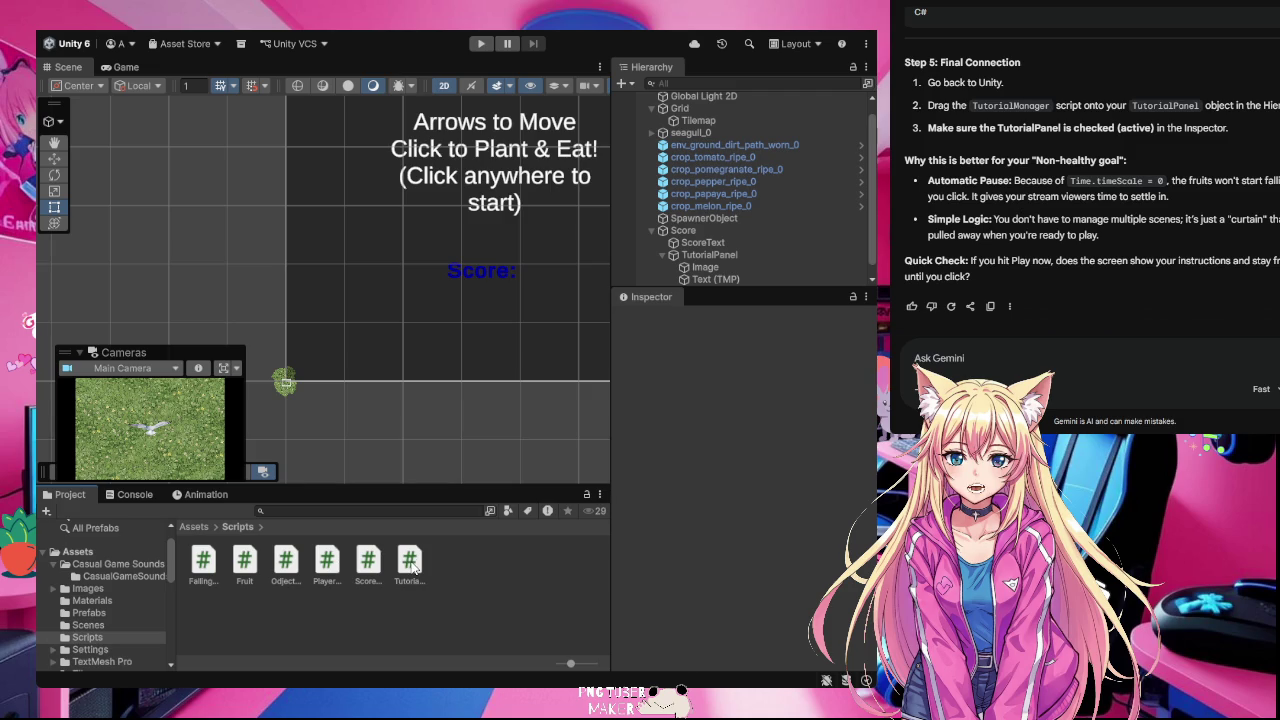
Step: Attach TutorialManager to TutorialPanel, then enter Play mode to see the instructions
mouse_move(413, 567)
left_mouse_down()
mouse_move(560, 400)
mouse_move(700, 280)
mouse_move(665, 262)
mouse_move(715, 248)
left_mouse_up()
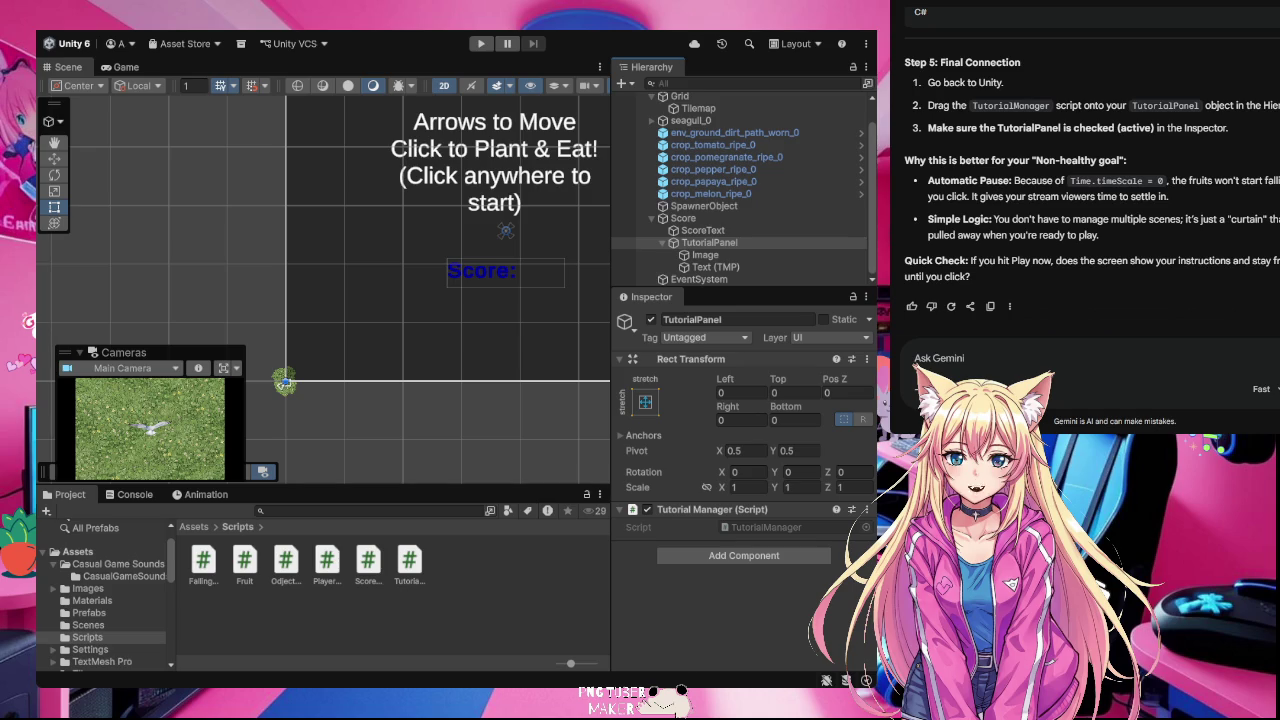
left_click(487, 577)
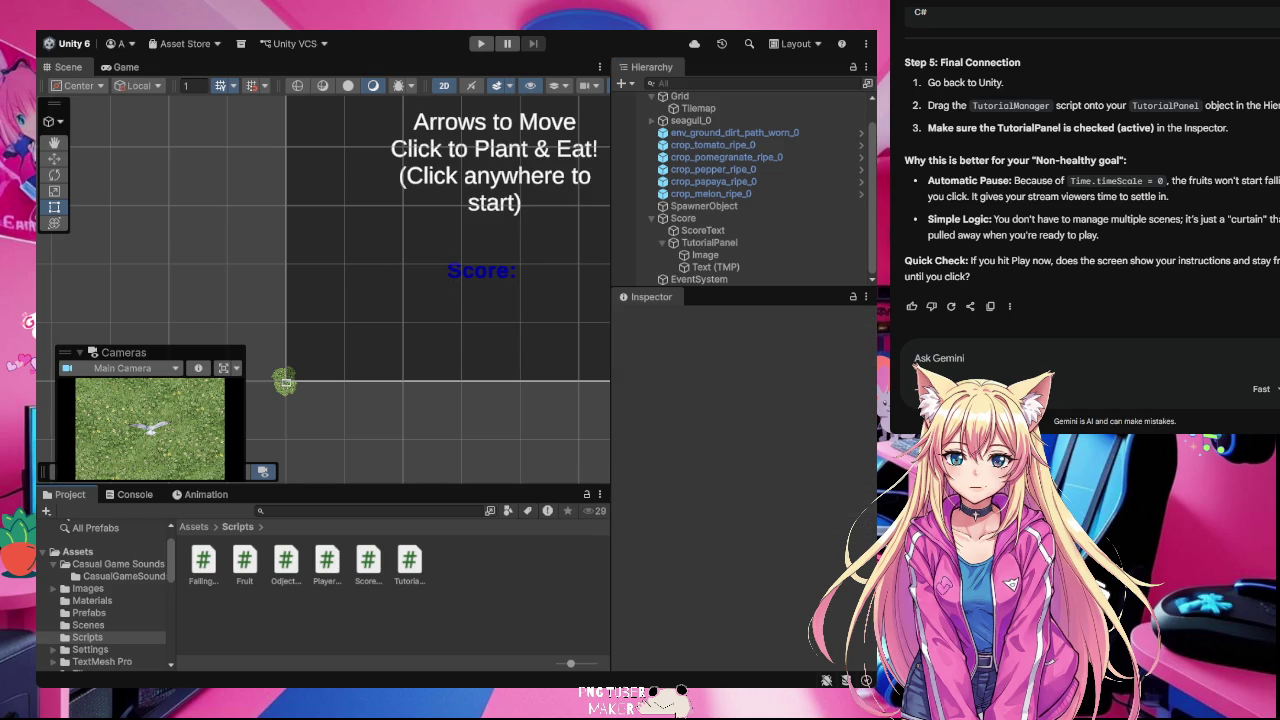
left_click(482, 45)
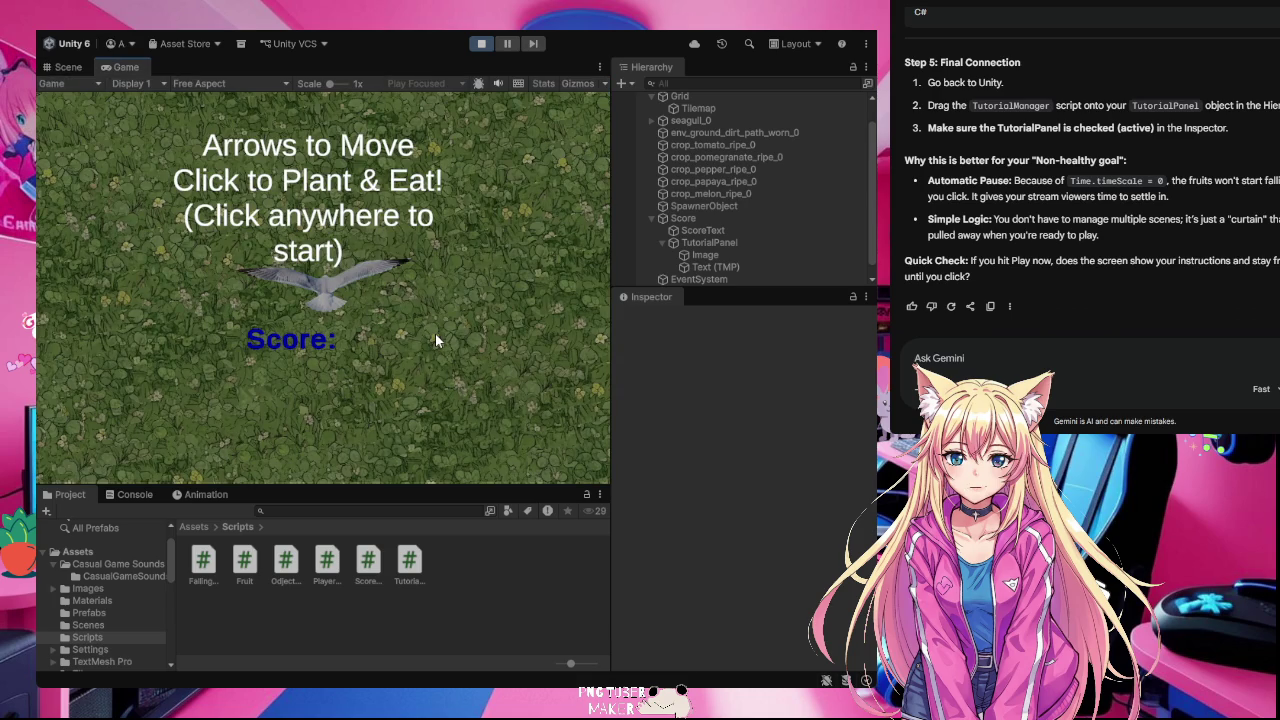
Step: Dismiss the tutorial, plant crops on two dirt patches, then stop the playtest
left_click(385, 317)
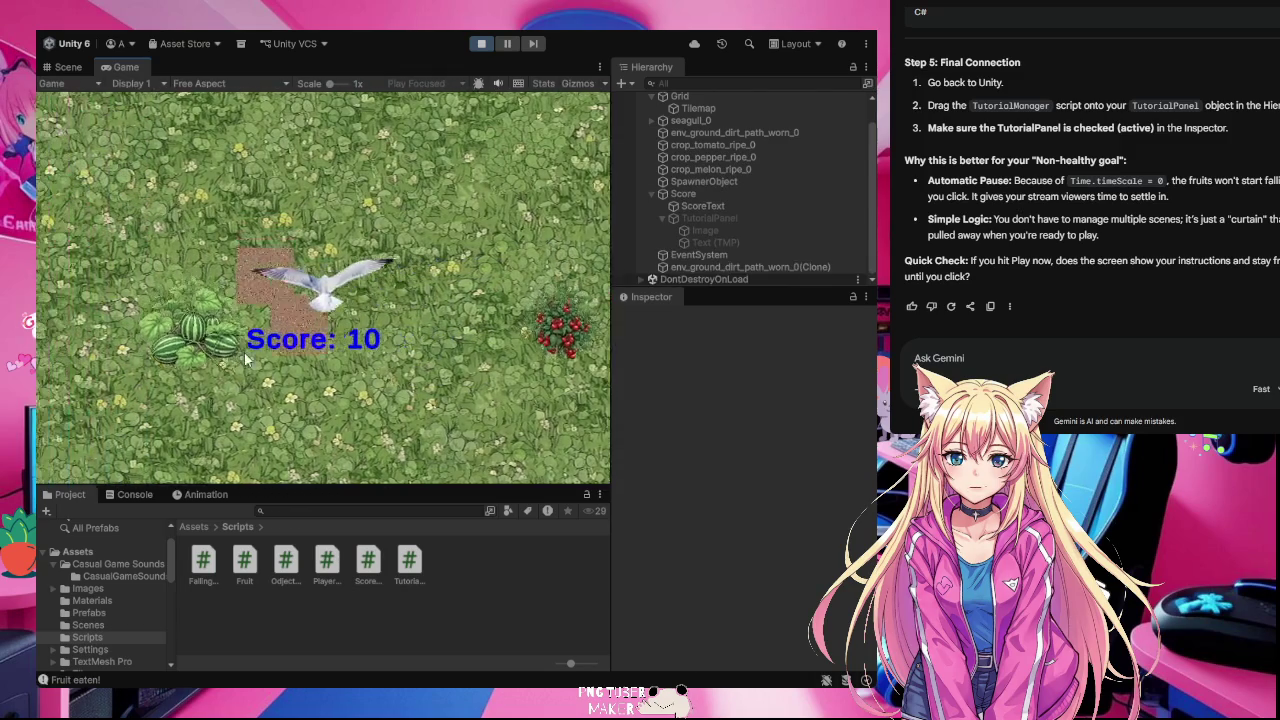
left_click(313, 406)
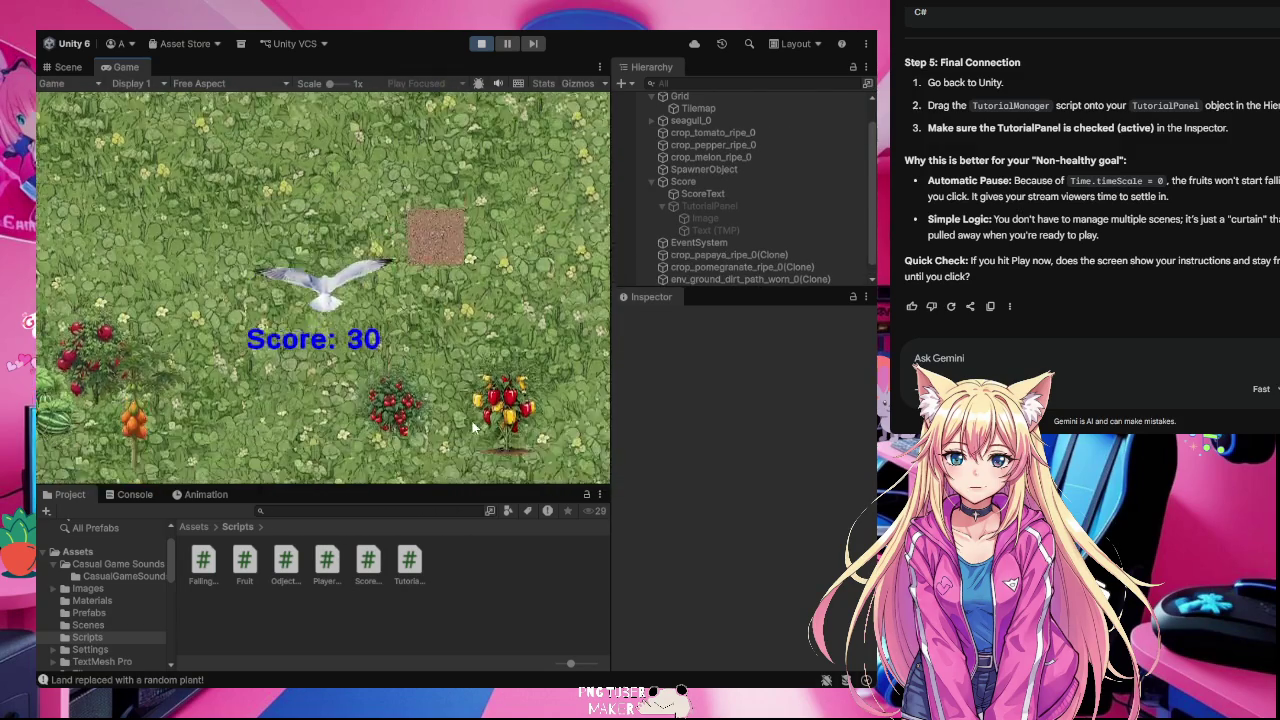
left_click(330, 405)
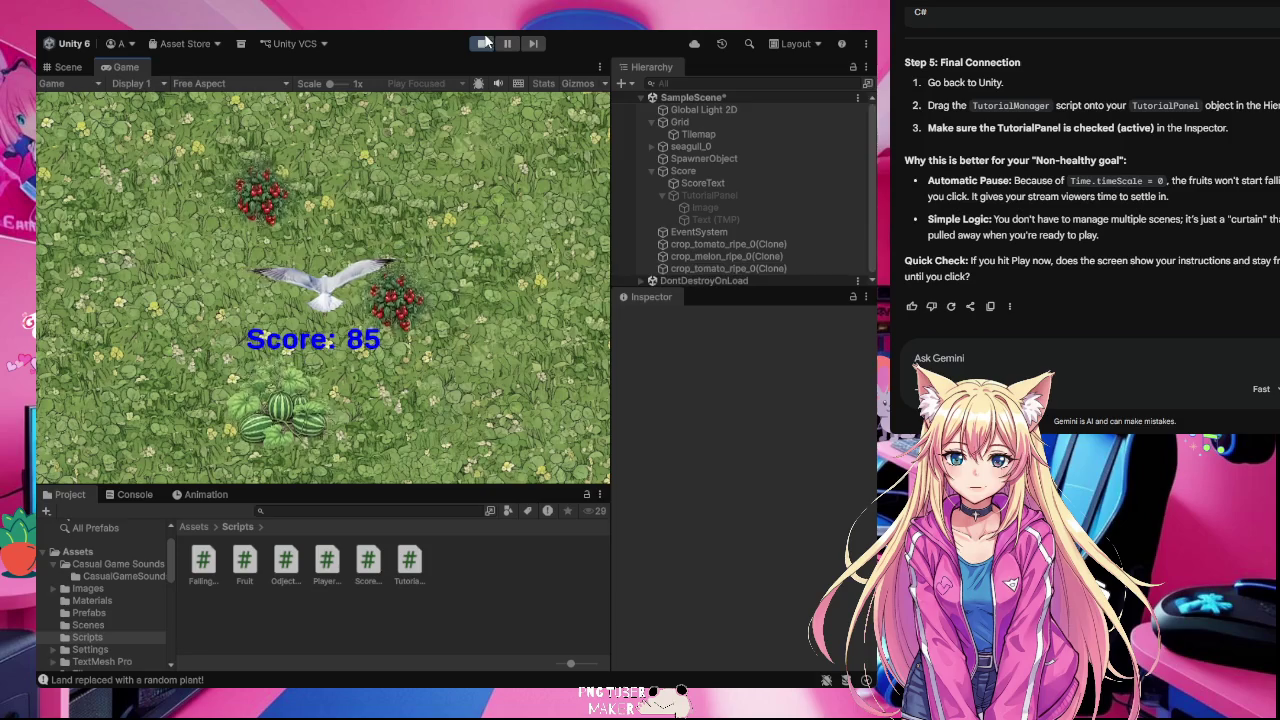
key("ctrl+p")
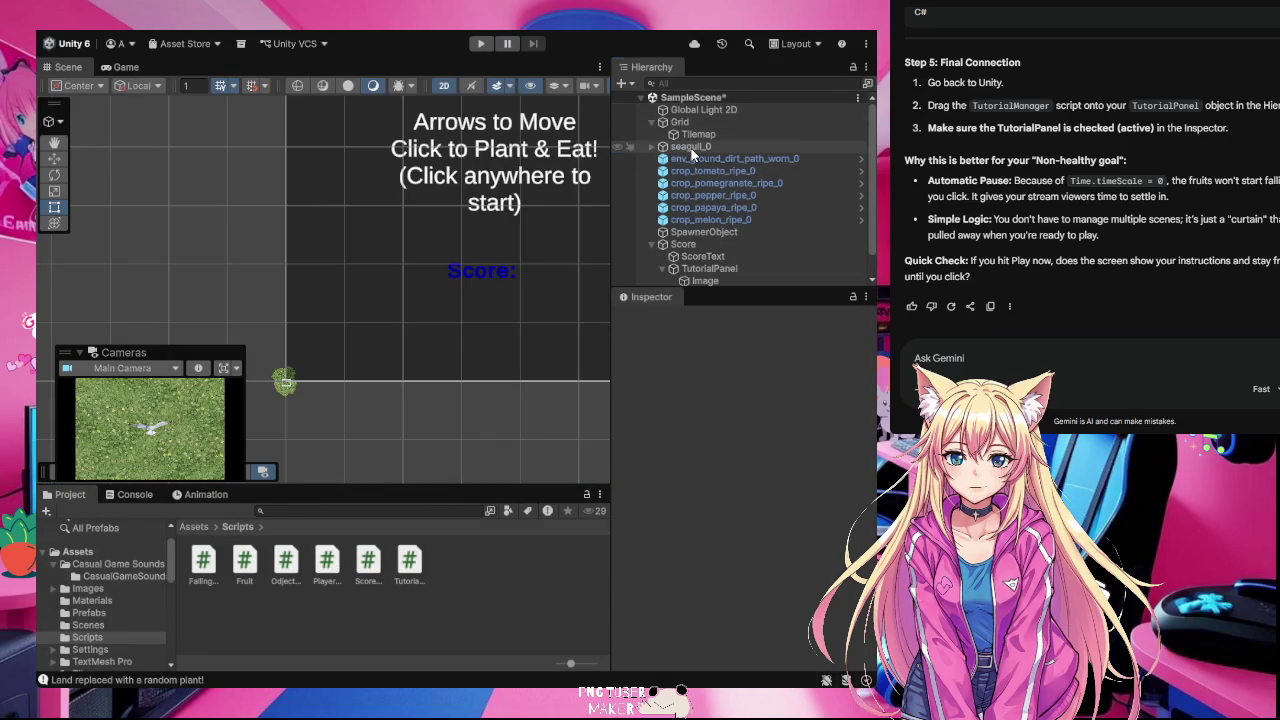
Step: Raise seagull_0's Circle Collider 2D radius from 0.47 to 2.03, then playtest again
left_click(690, 147)
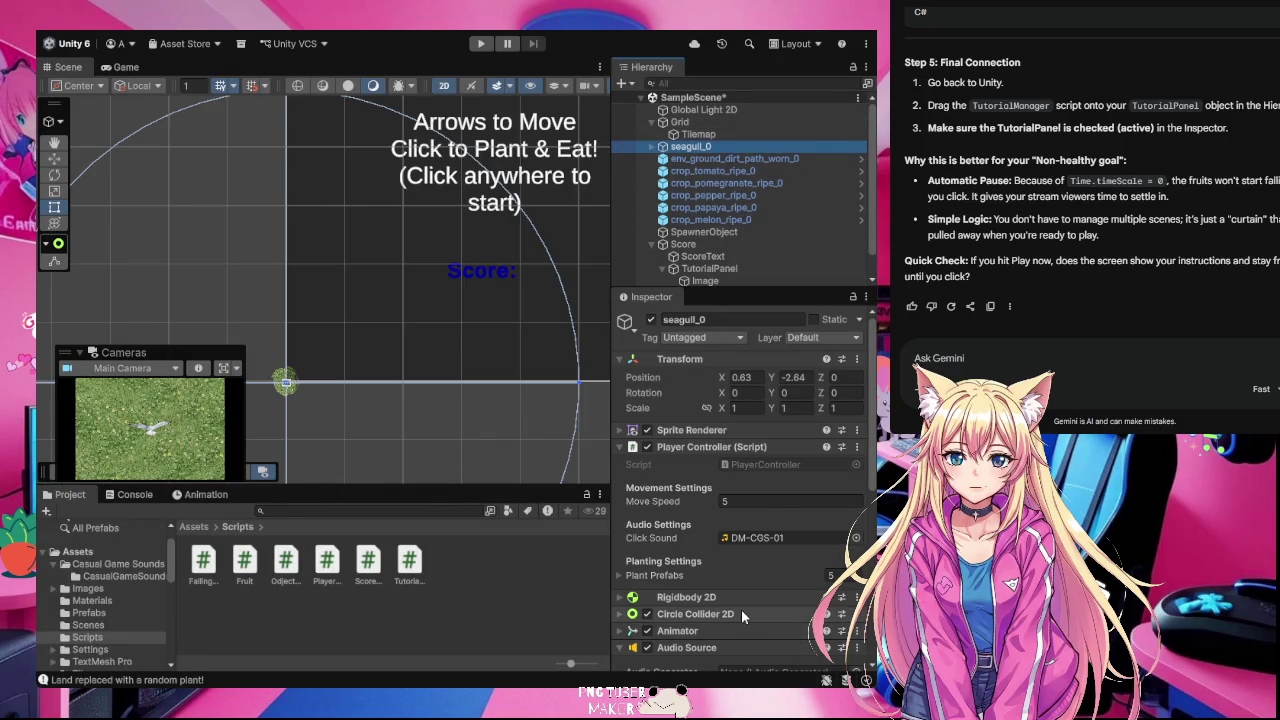
scroll(740, 606, "down", 3)
left_click(635, 516)
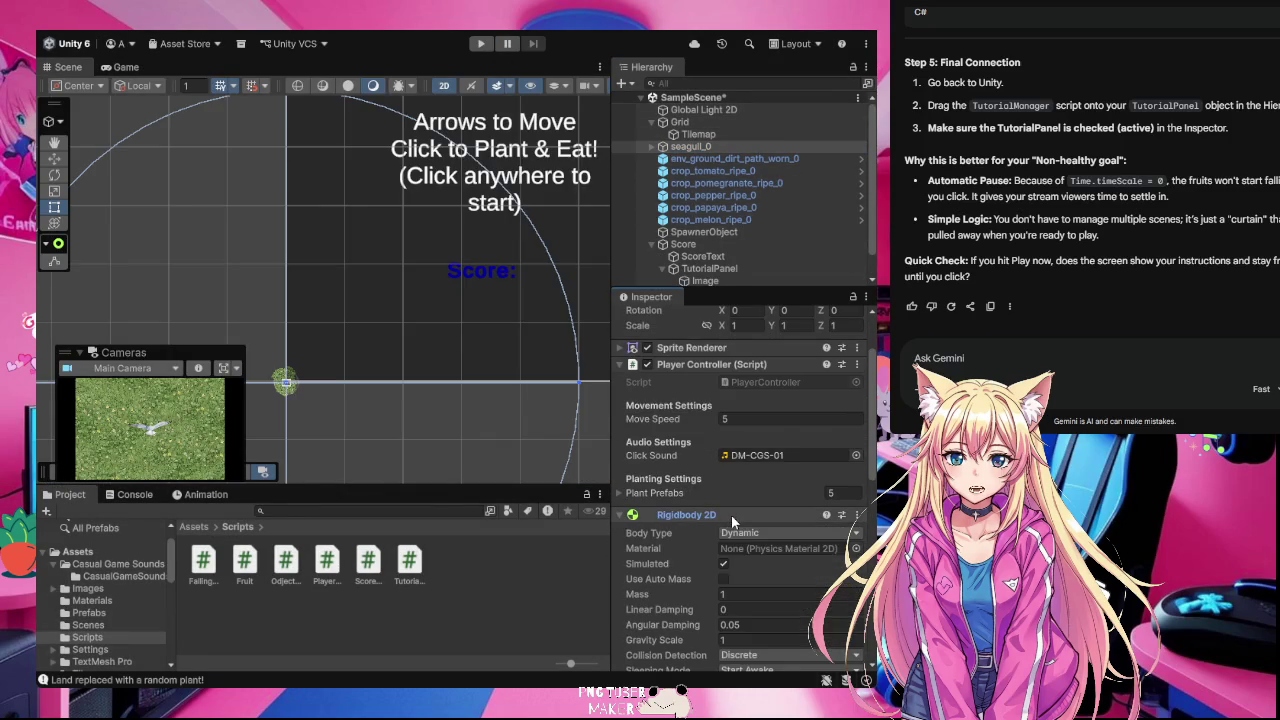
scroll(731, 541, "down", 3)
scroll(731, 541, "down", 3)
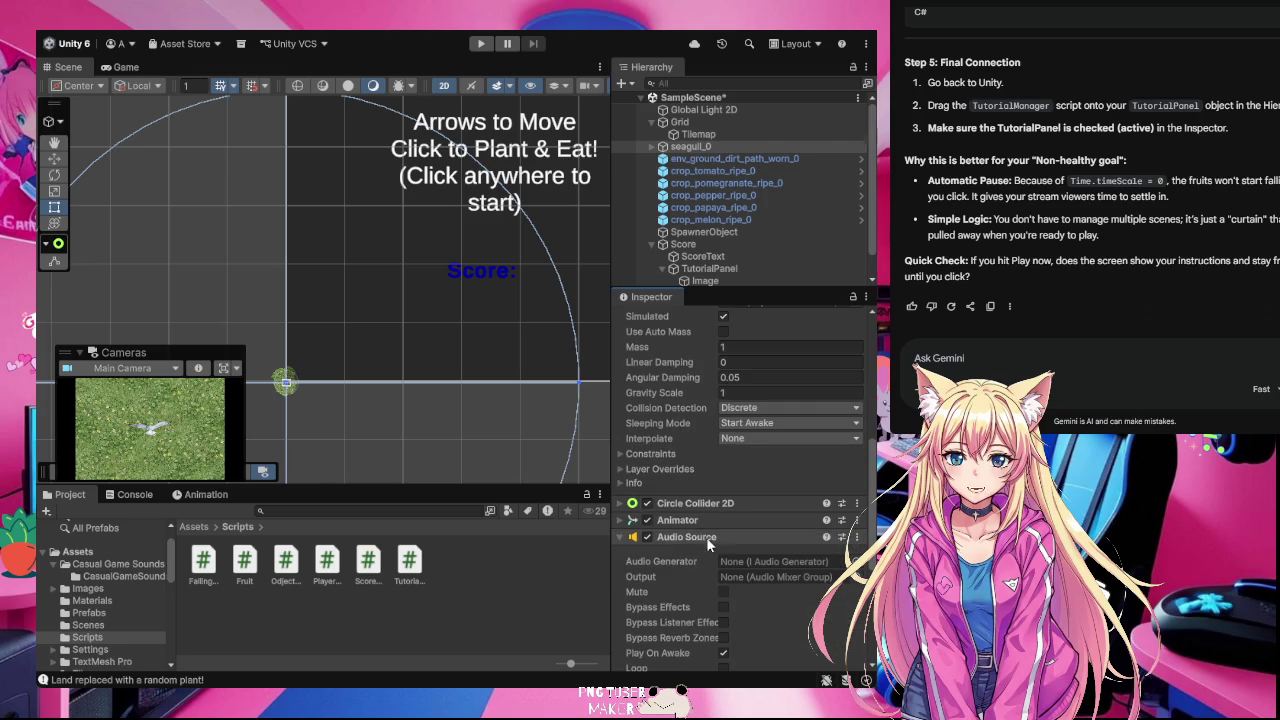
left_click(620, 504)
scroll(708, 538, "down", 2)
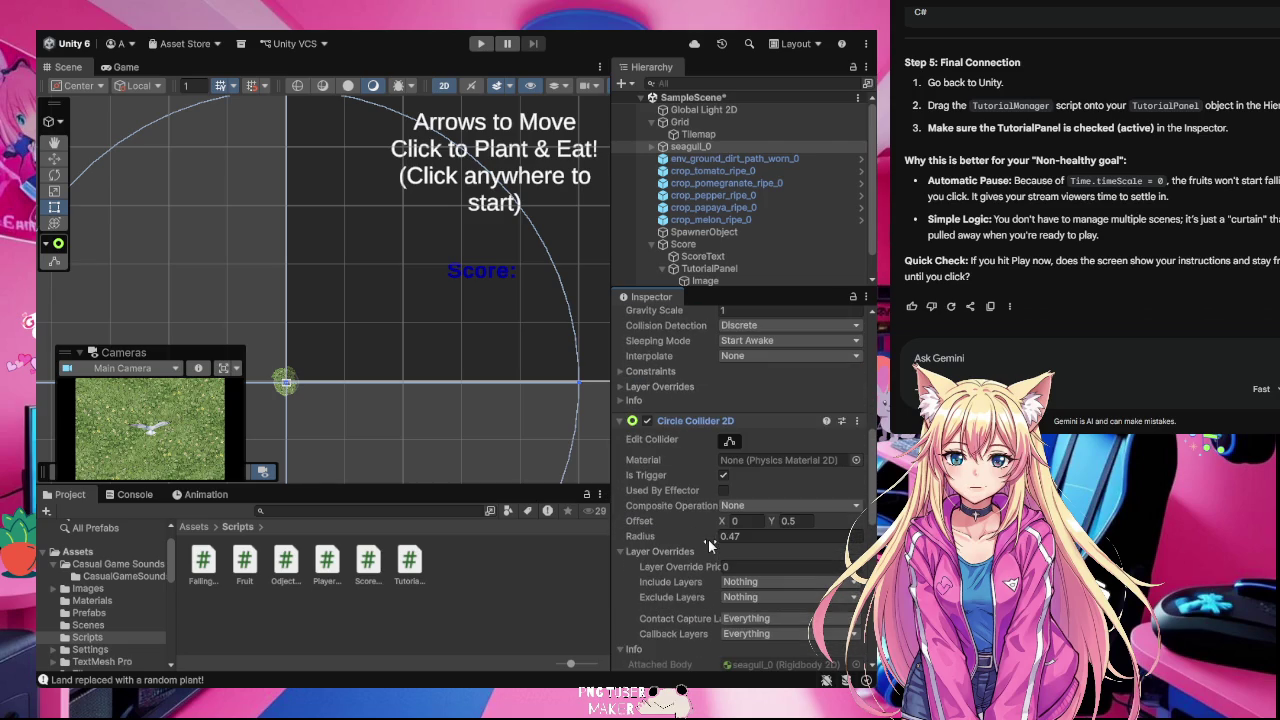
double_click(697, 146)
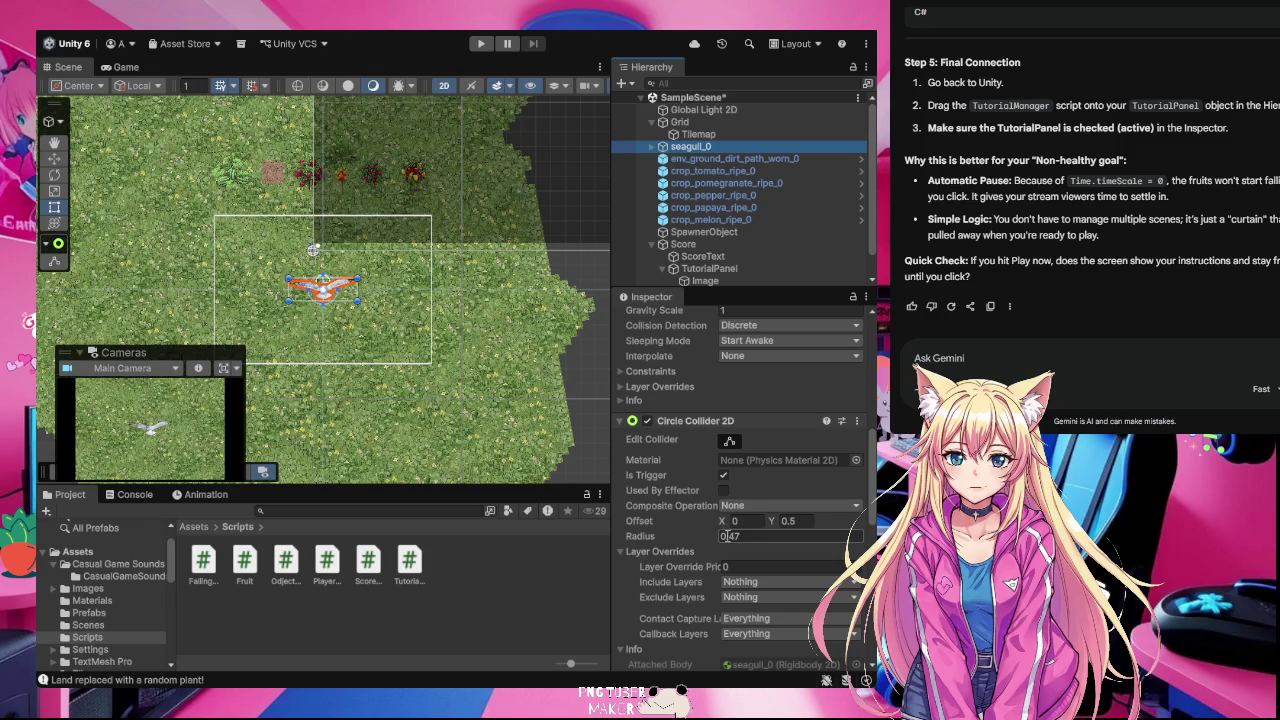
left_click_drag(655, 540, 697, 538)
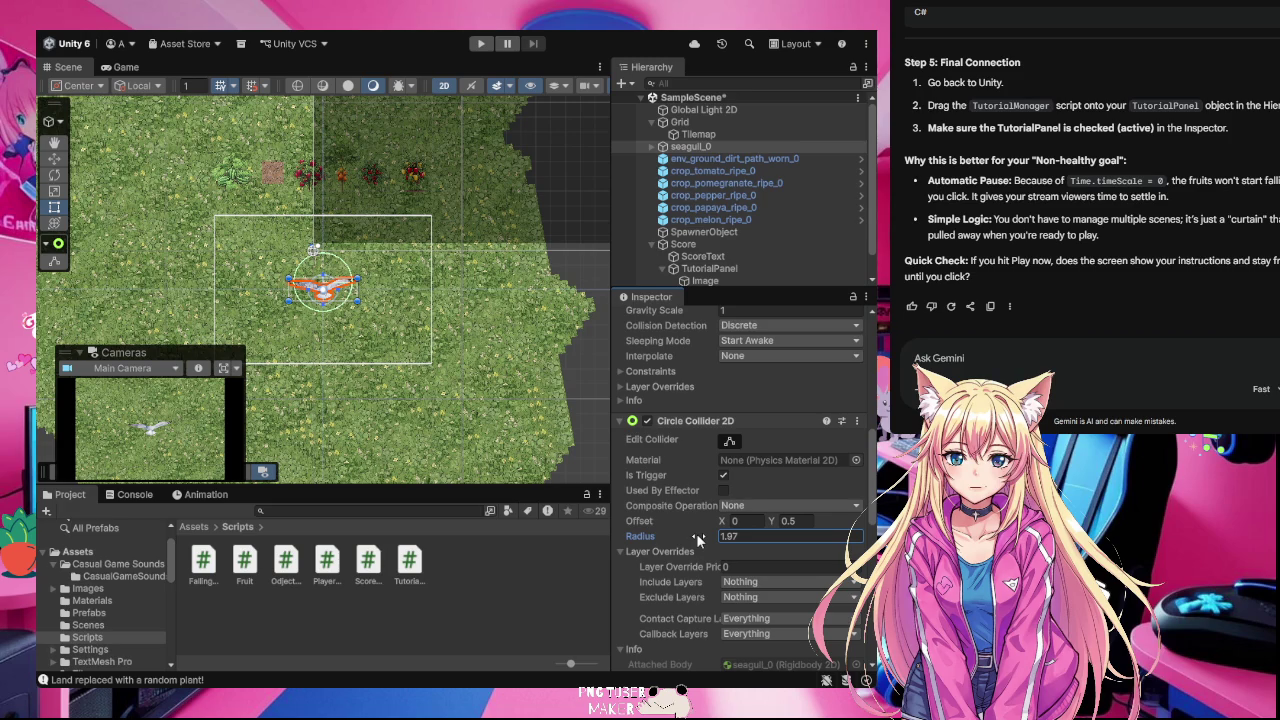
left_click_drag(697, 540, 698, 537)
left_click(482, 45)
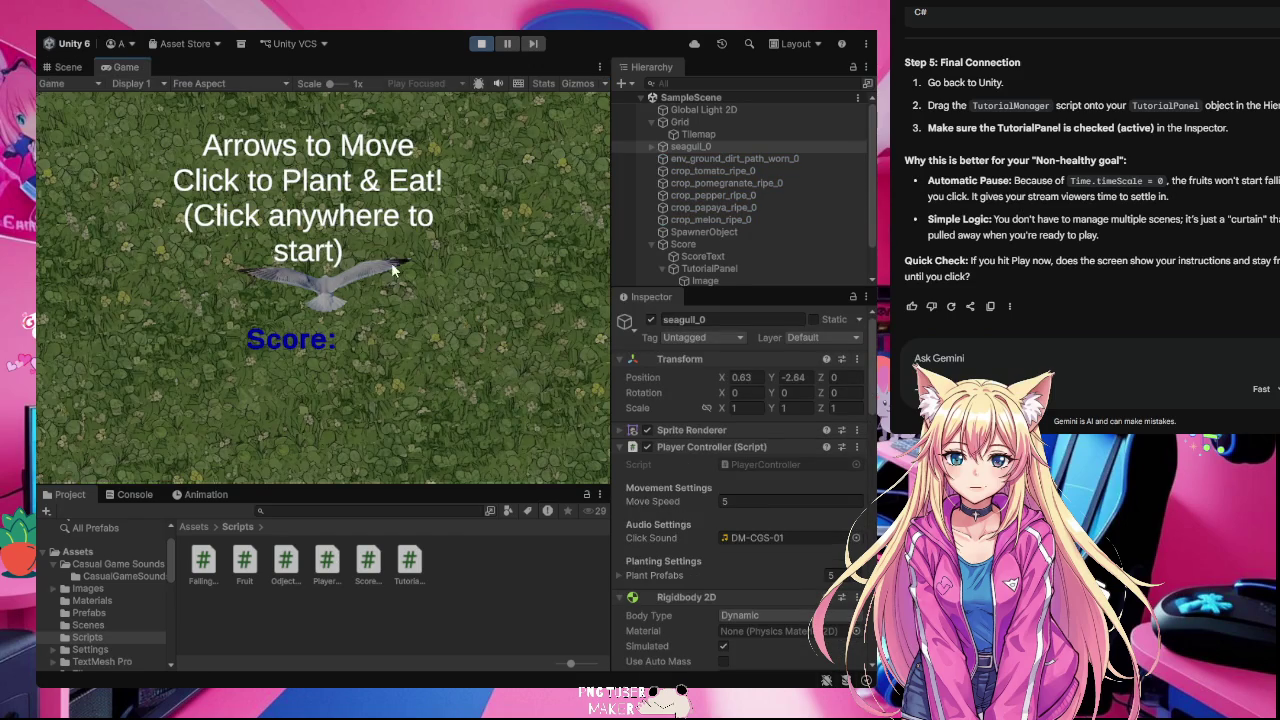
Step: Dismiss the tutorial and fly the seagull around the field with the arrow keys
left_click(450, 285)
key("Up")
key("Up")
key("Down")
key("Right")
key("Left")
Step: Fly the seagull down to eat the pepper and other fruit
key("Up")
key("Right")
key("Down")
key("Up")
key("Left")
key("Down")
key("Right")
key("Up")
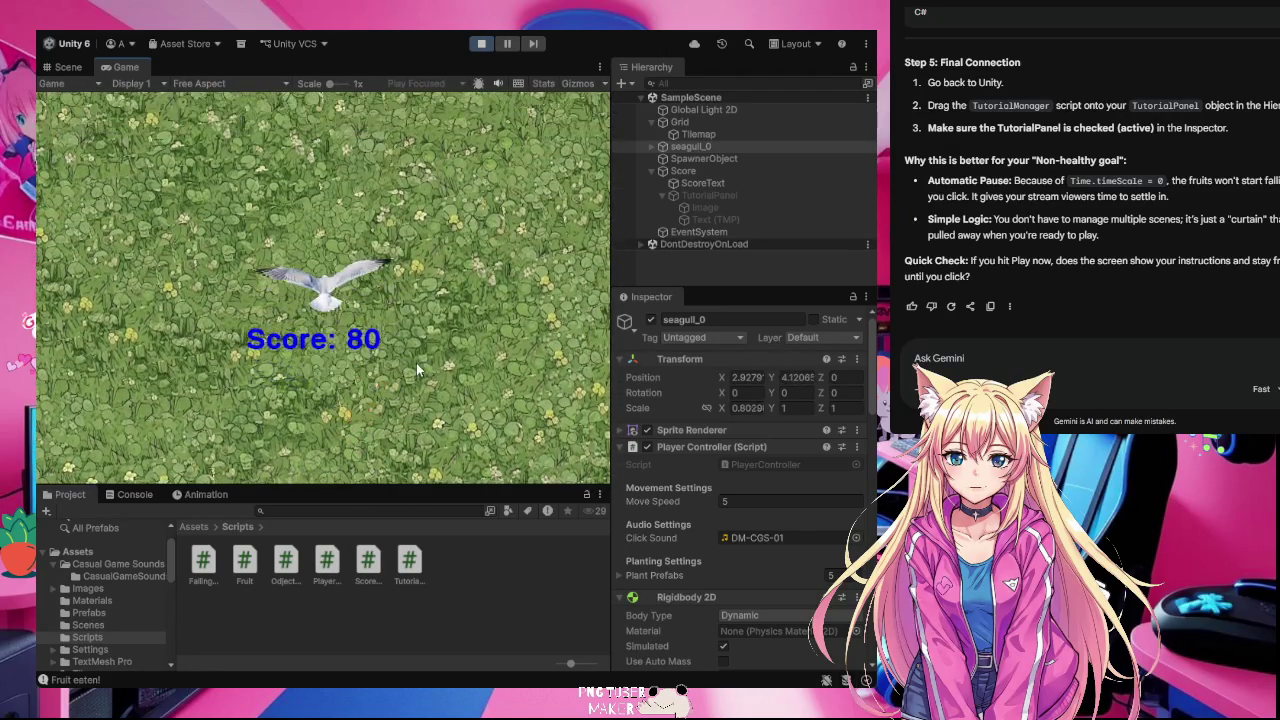
key("Down")
key("Right")
key("Down")
Step: Place a new dirt patch on the field and grow it into a plant
left_click(413, 358)
key("Left")
key("Up")
key("Left")
key("Down")
left_click(398, 360)
Step: Eat the pomegranate plant to bring the score to 115
key("Down")
left_click(435, 360)
key("Up")
key("Right")
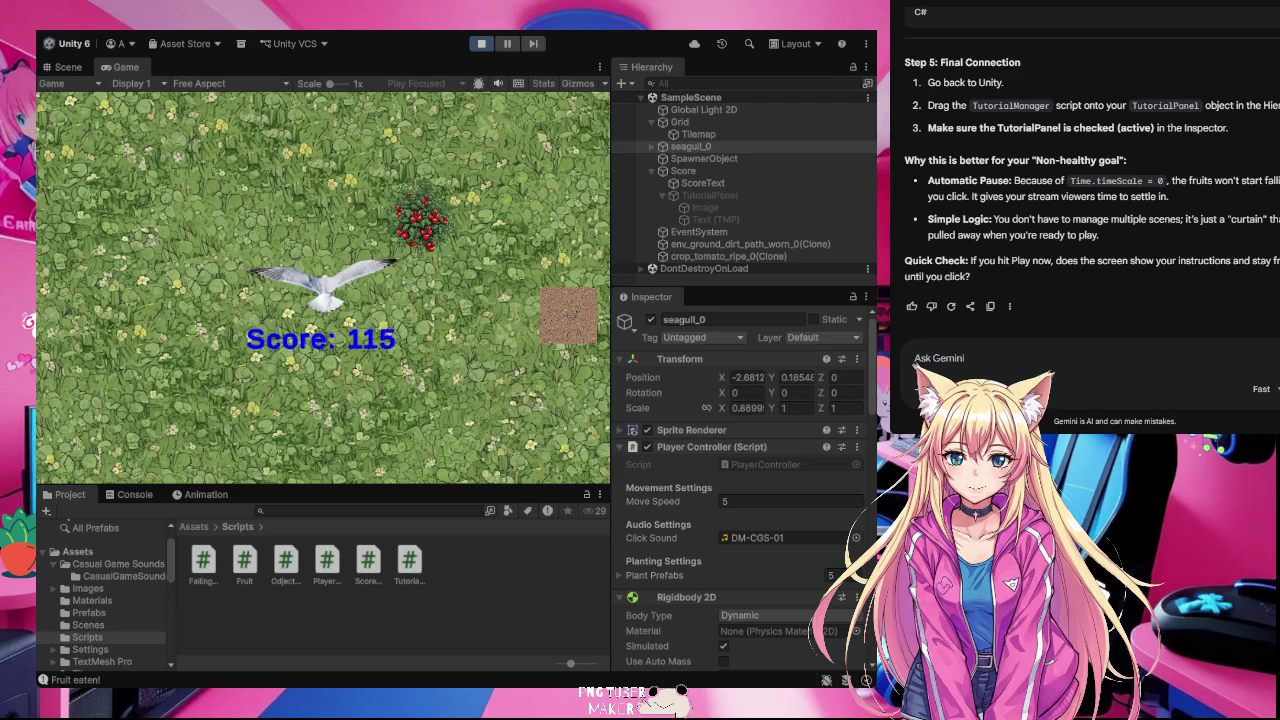
key("ctrl+Tab")
Step: Scroll through the Unit 2 - Basic Gameplay page and lessons, then stop the playtest
scroll(1149, 170, "down", 3)
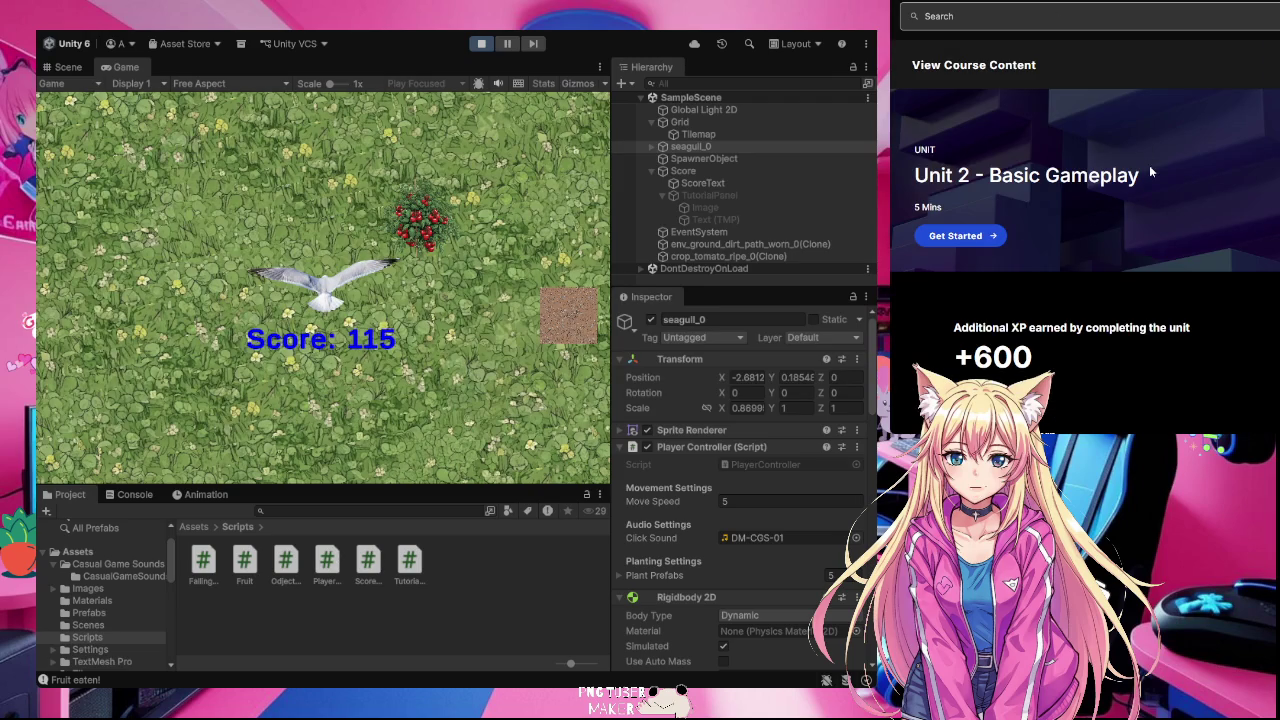
scroll(1149, 170, "up", 2)
scroll(1149, 172, "down", 5)
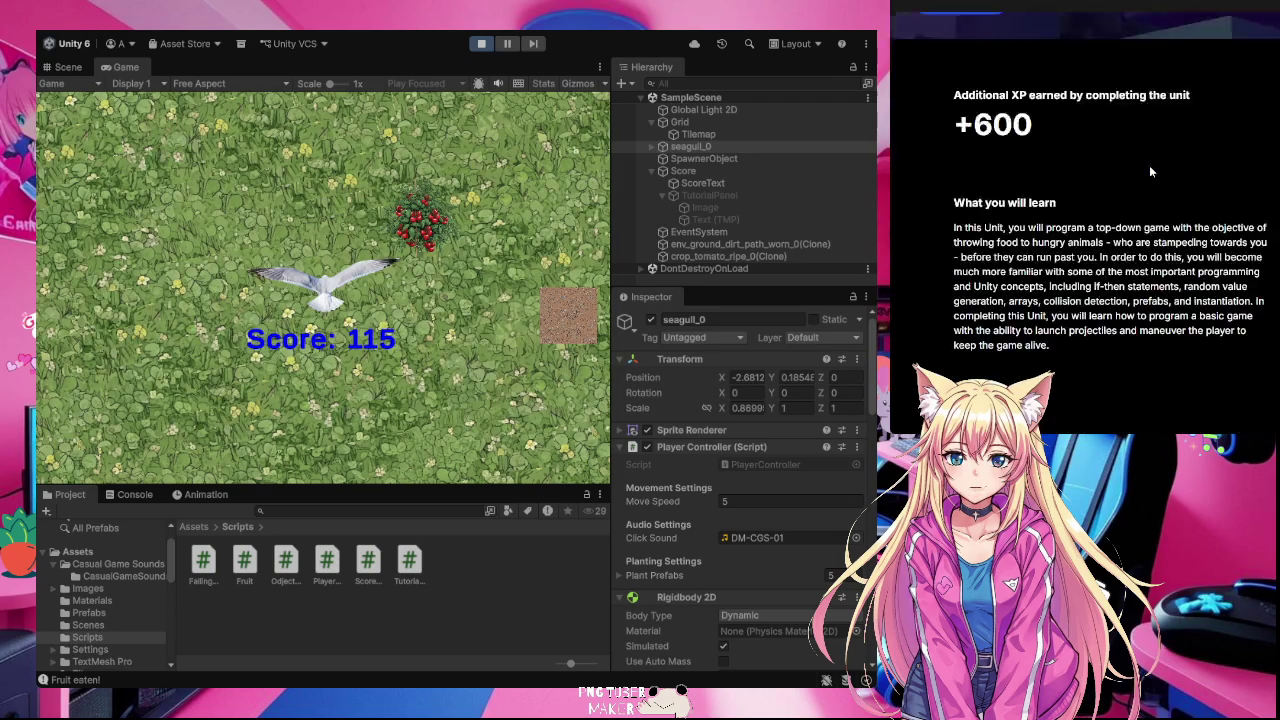
scroll(1135, 126, "up", 2)
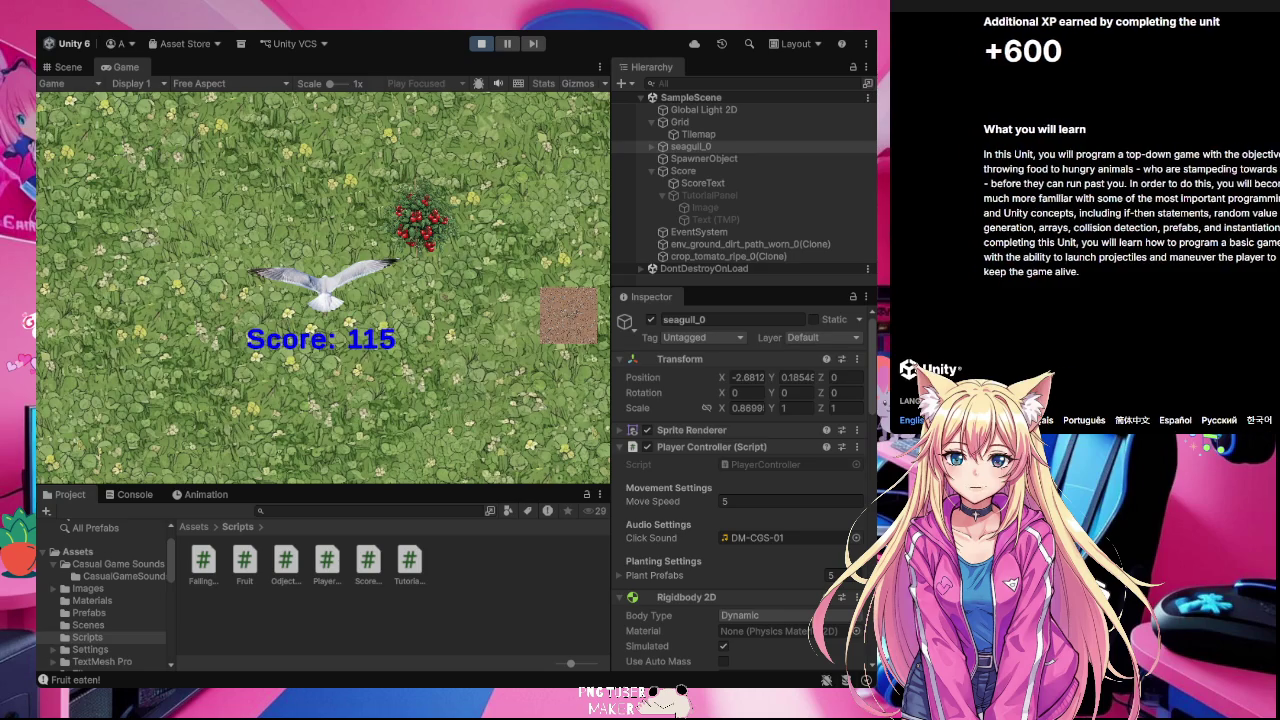
scroll(1085, 200, "down", 2)
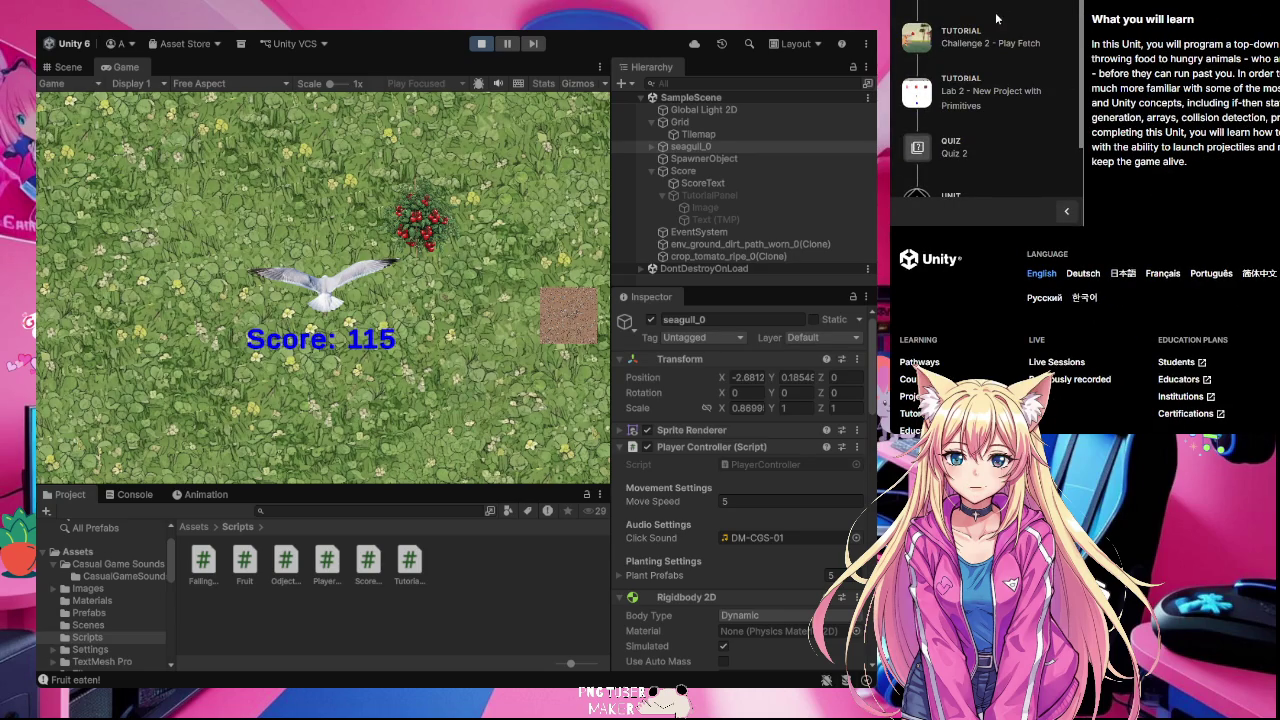
scroll(978, 63, "down", 3)
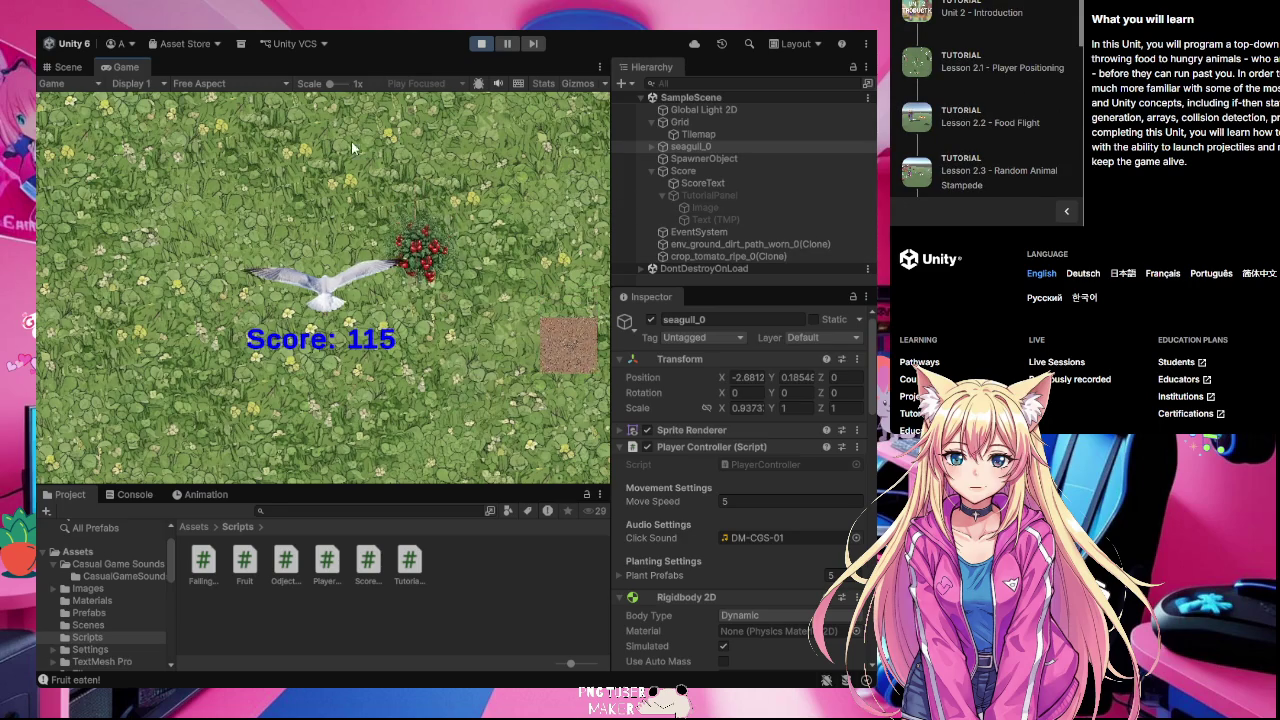
left_click(481, 45)
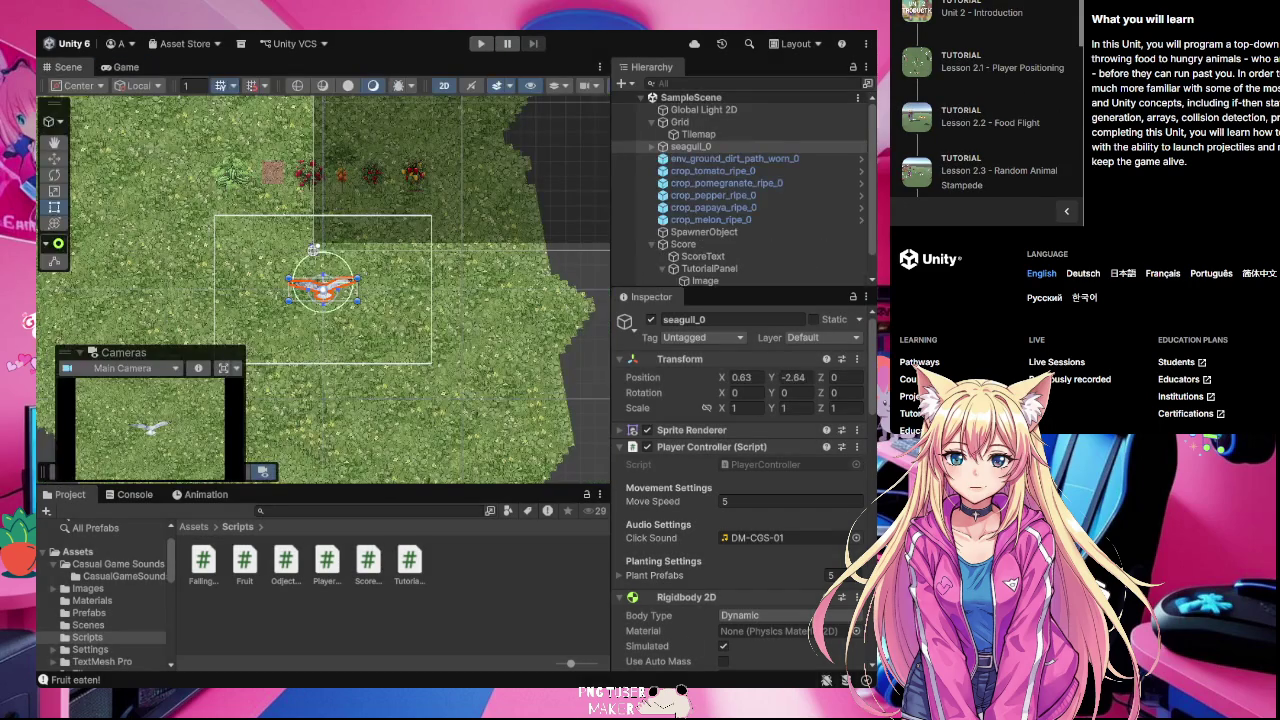